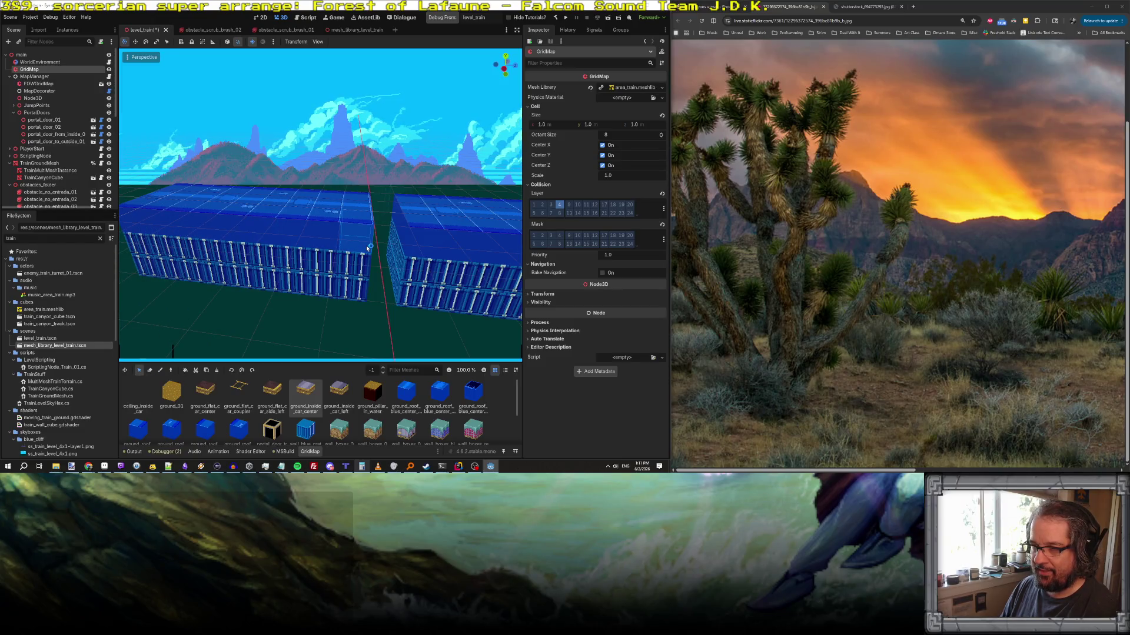
# - Drag-select cells along the left blue car's roof, then along the car one floor lower
pyautogui.moveTo(354, 249); pyautogui.dragTo(158, 268)
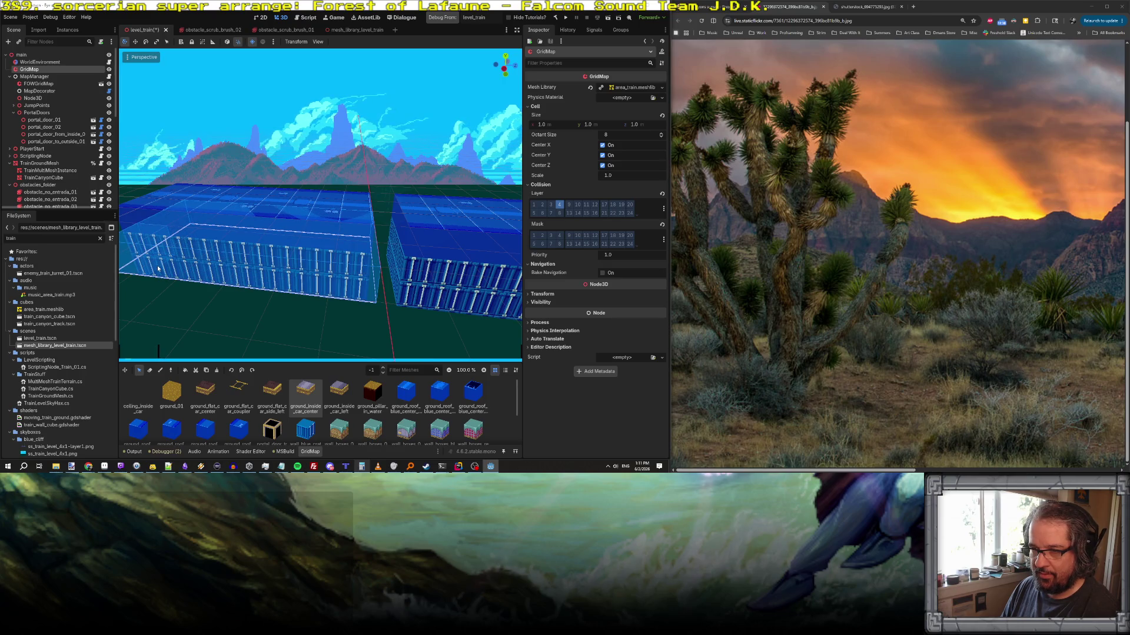
pyautogui.moveTo(197, 302); pyautogui.dragTo(200, 300)
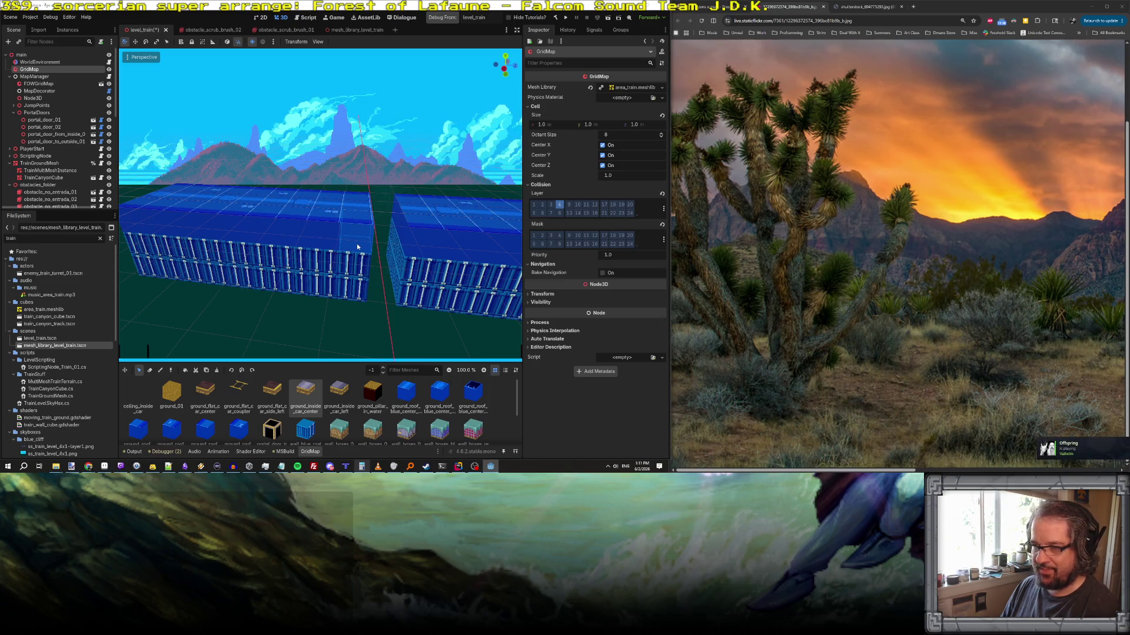
pyautogui.moveTo(351, 247); pyautogui.dragTo(200, 204)
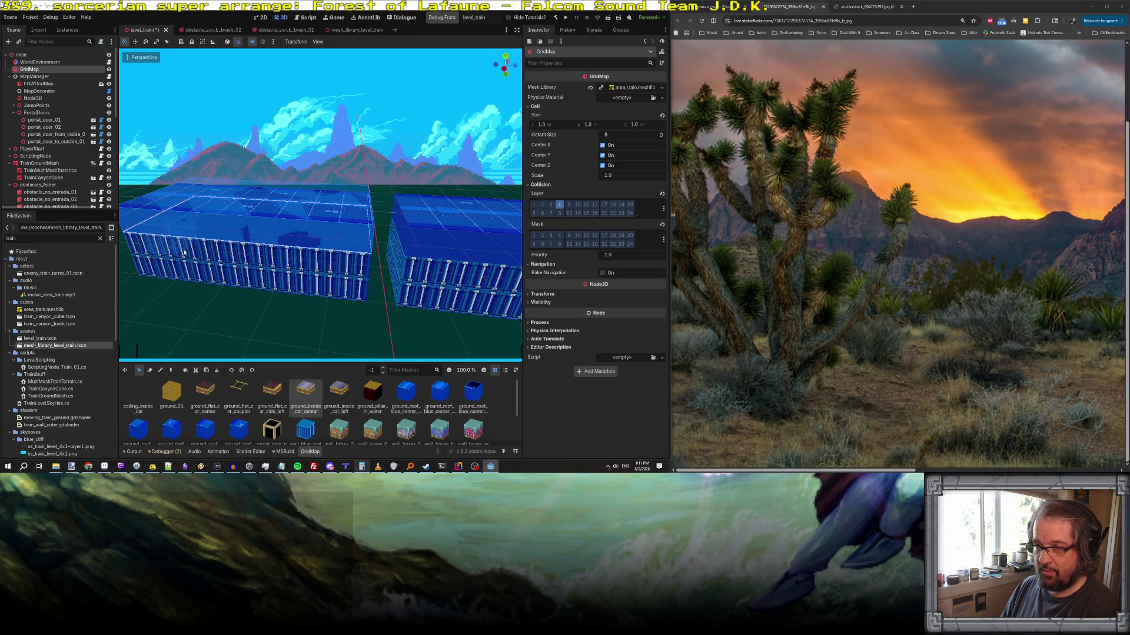
pyautogui.press('q')
pyautogui.moveTo(151, 250)
pyautogui.mouseDown()
pyautogui.moveTo(352, 255)
pyautogui.moveTo(297, 298)
pyautogui.moveTo(346, 286)
pyautogui.moveTo(356, 247)
pyautogui.mouseUp()
# - Back on floor -1, copy the left car's whole roof and place it on the right car
pyautogui.press('q')
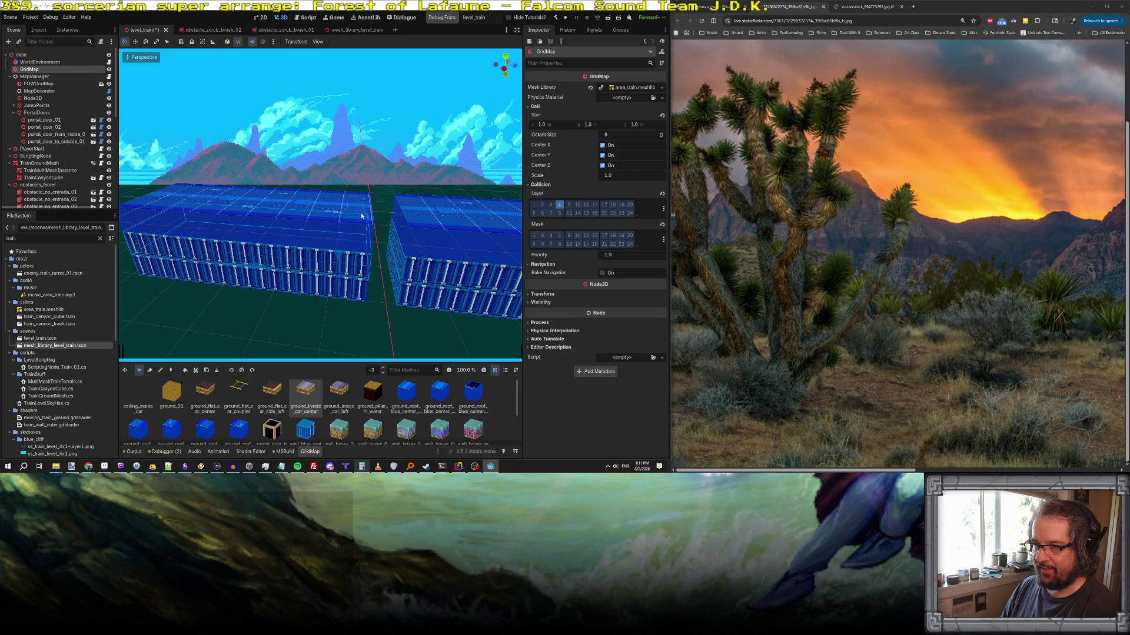
pyautogui.press('e')
pyautogui.press('e')
pyautogui.moveTo(316, 246)
pyautogui.mouseDown()
pyautogui.moveTo(144, 218)
pyautogui.moveTo(156, 216)
pyautogui.mouseUp()
pyautogui.hotkey('ctrl', 'c')
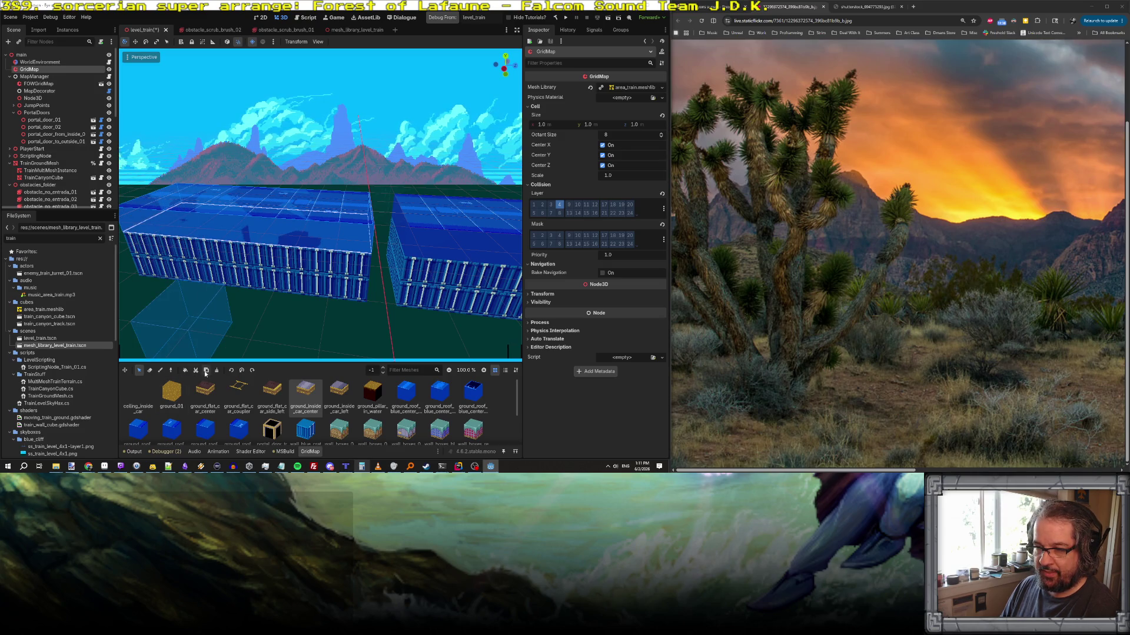
pyautogui.click(416, 313)
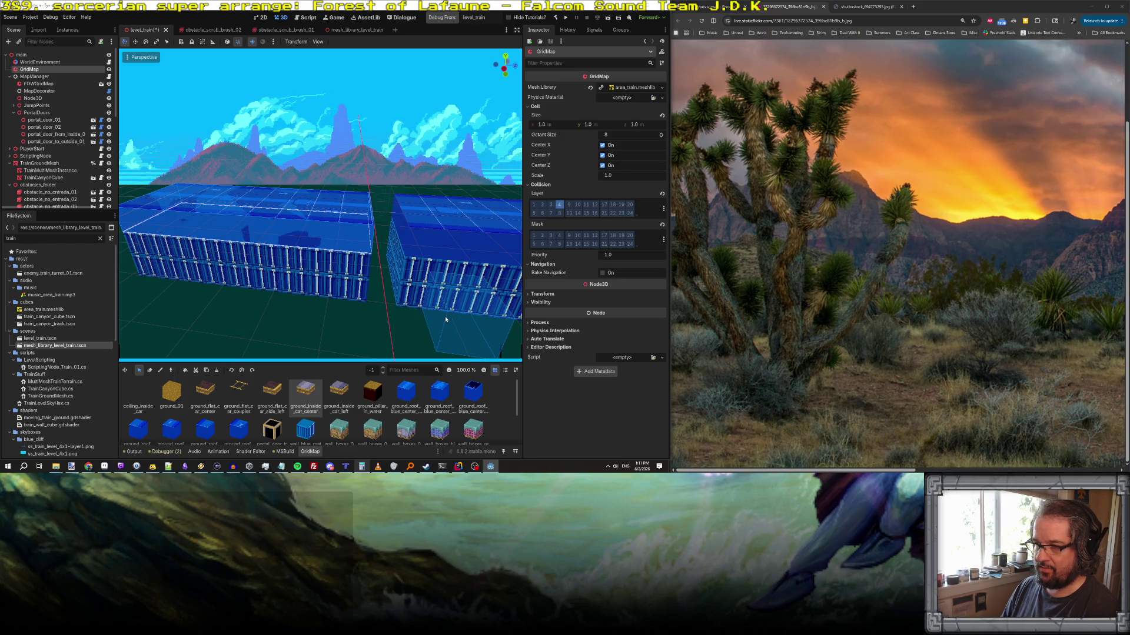
# - Drop the roof copy onto the right car, cancel the extra copy, and frame the GridMap
pyautogui.click(206, 371)
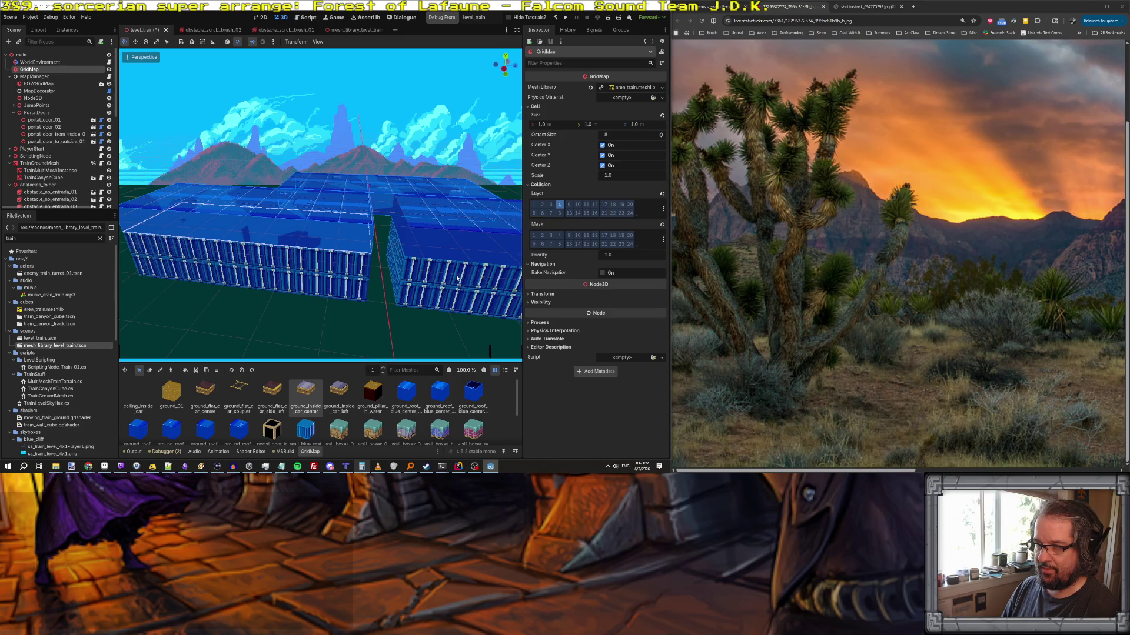
pyautogui.press('Escape')
pyautogui.scroll(-3, 433, 291)
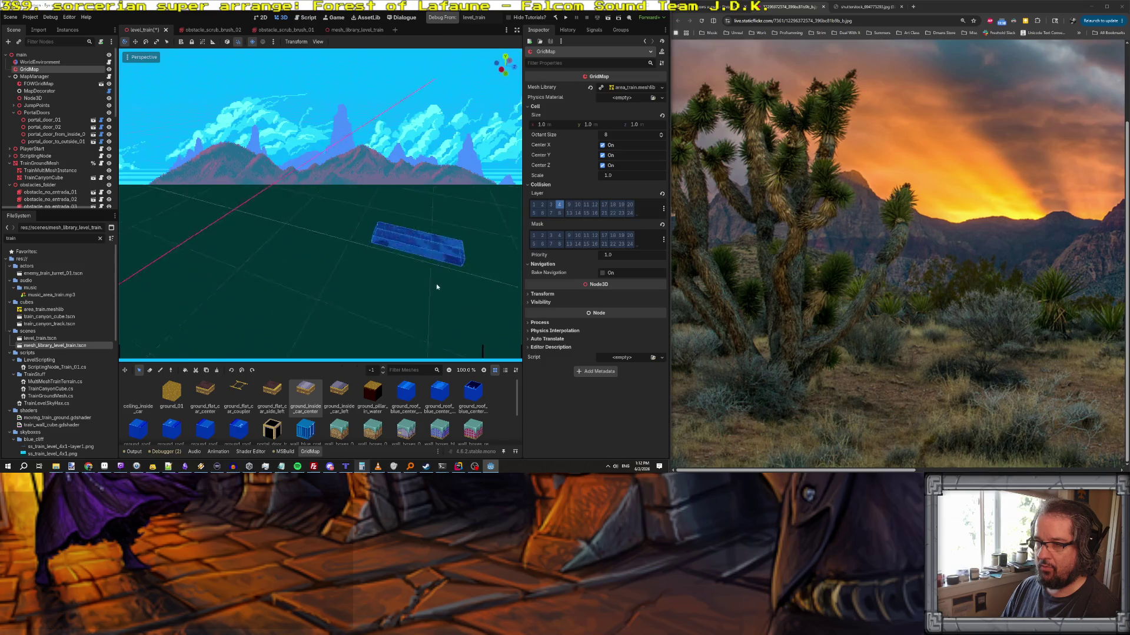
pyautogui.scroll(5, 436, 276)
pyautogui.scroll(-8, 436, 294)
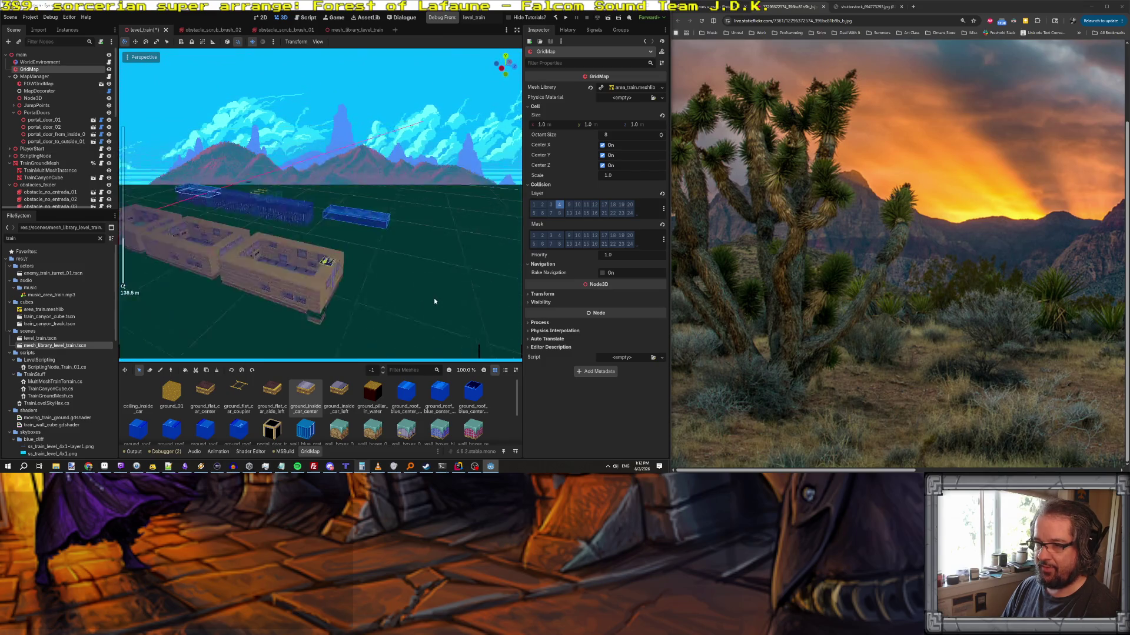
pyautogui.scroll(5, 383, 247)
pyautogui.scroll(-3, 341, 267)
pyautogui.press('f')
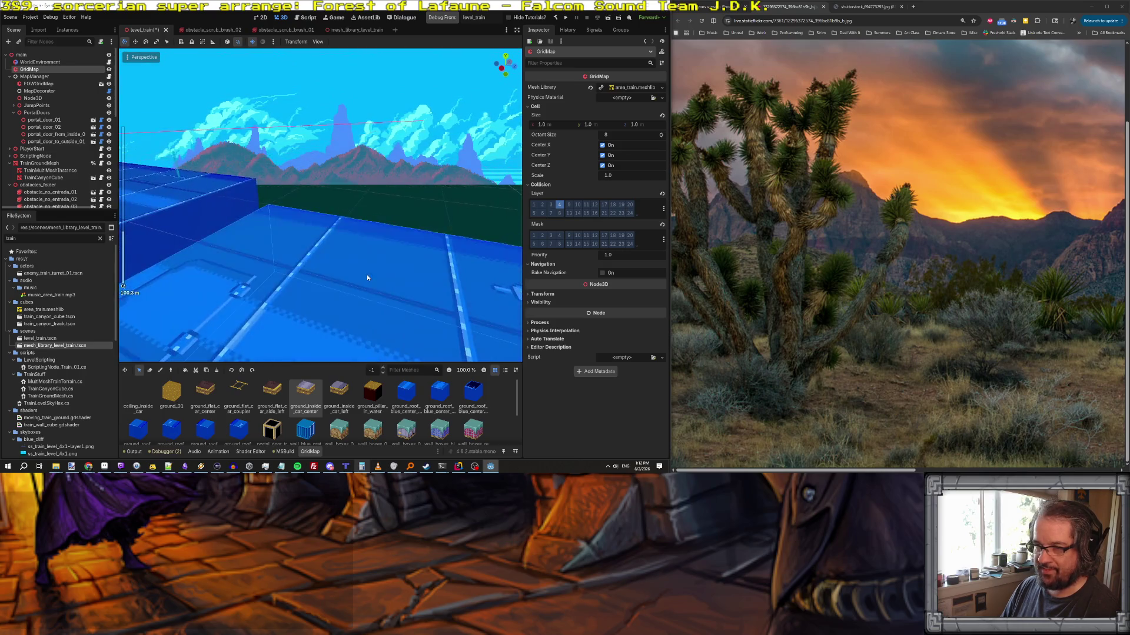
pyautogui.scroll(-2, 345, 316)
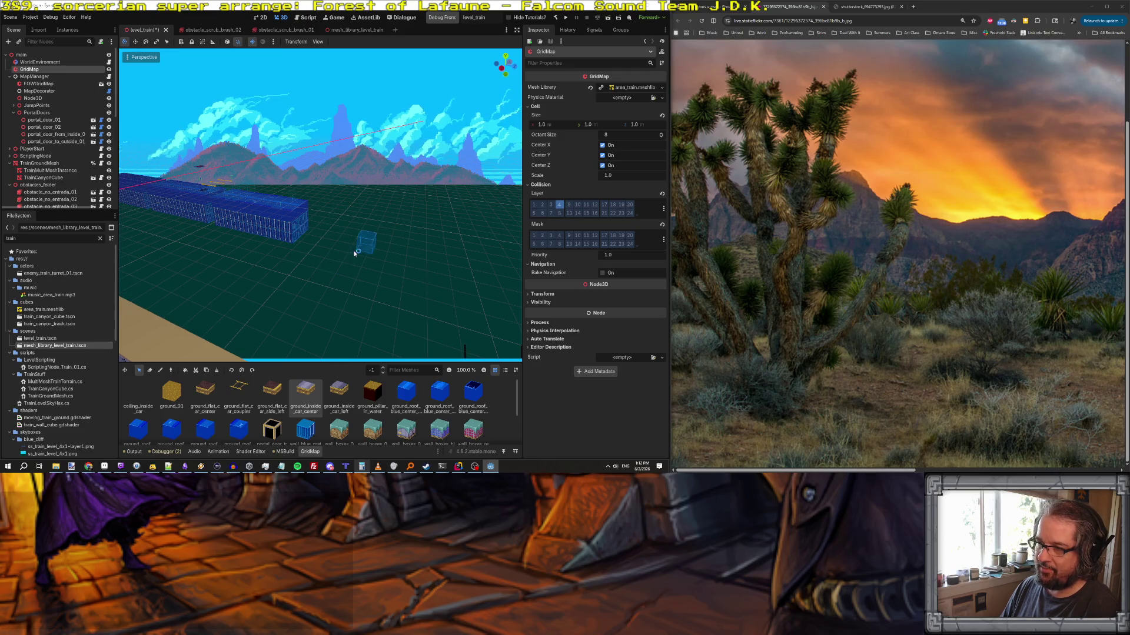
# - Fly over to the blue tower, then cancel its duplicate and deselect it
pyautogui.rightClick(331, 249)
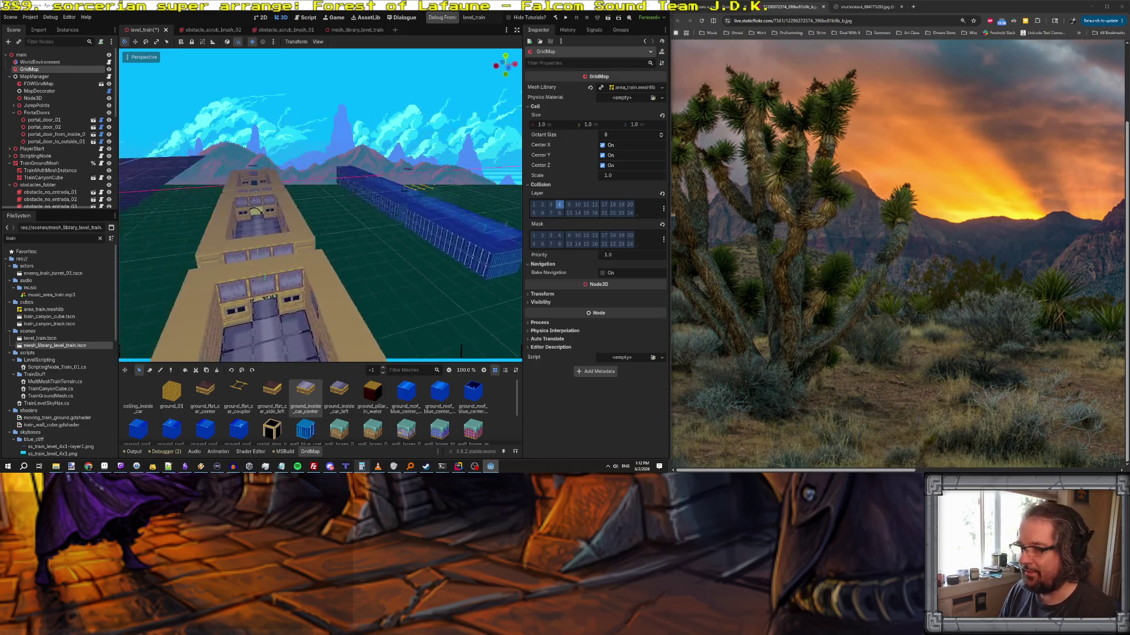
pyautogui.press('w')
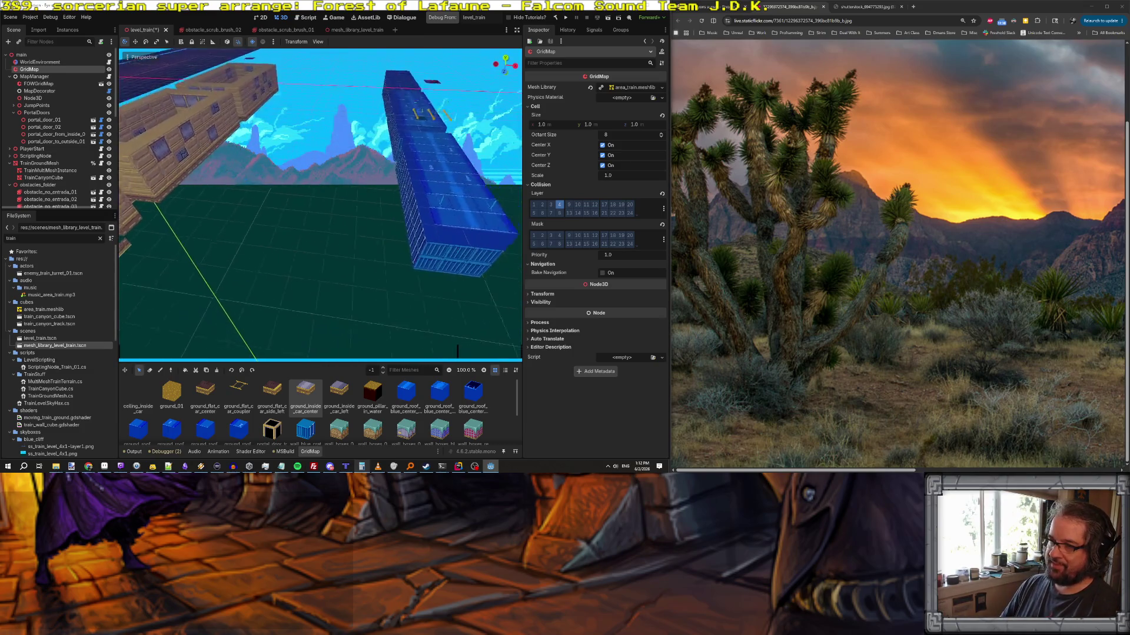
pyautogui.press('s')
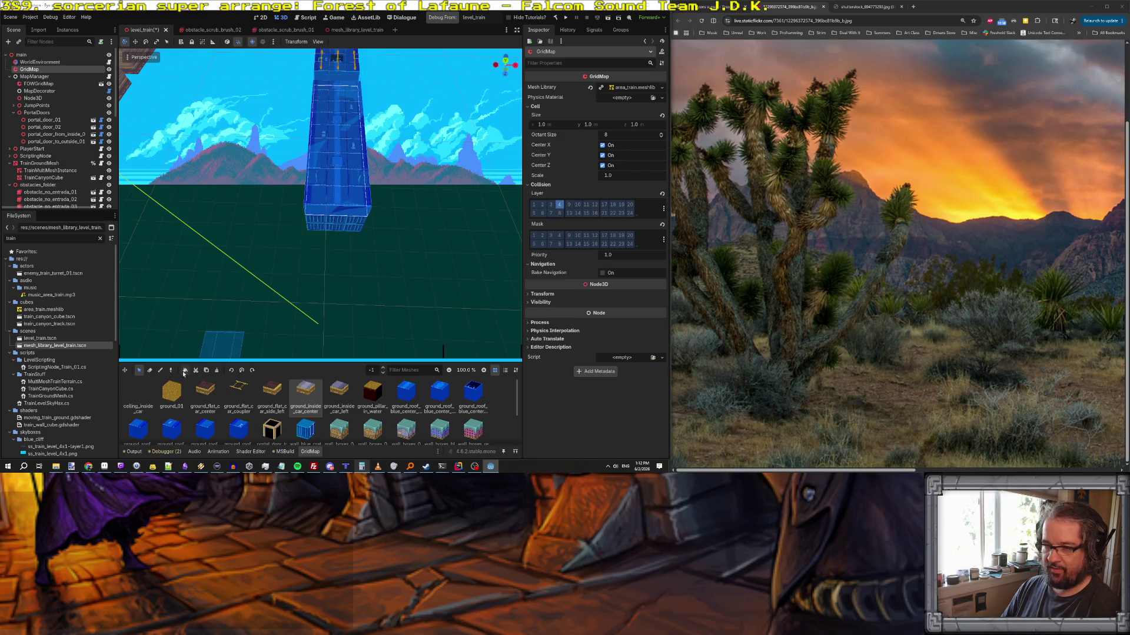
pyautogui.click(206, 371)
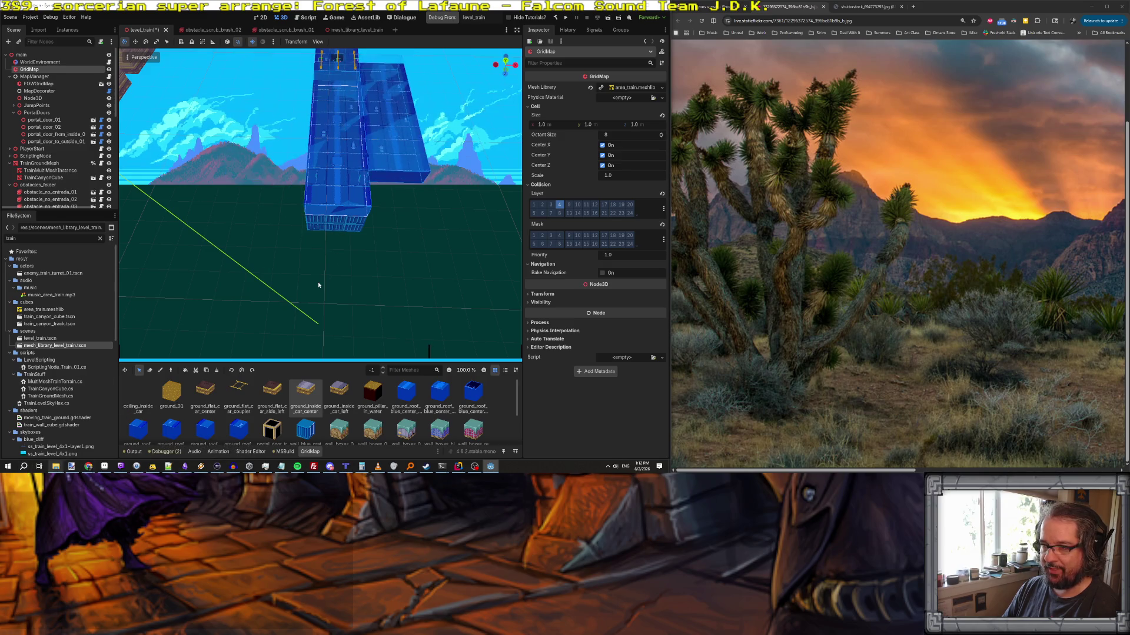
pyautogui.press('Escape')
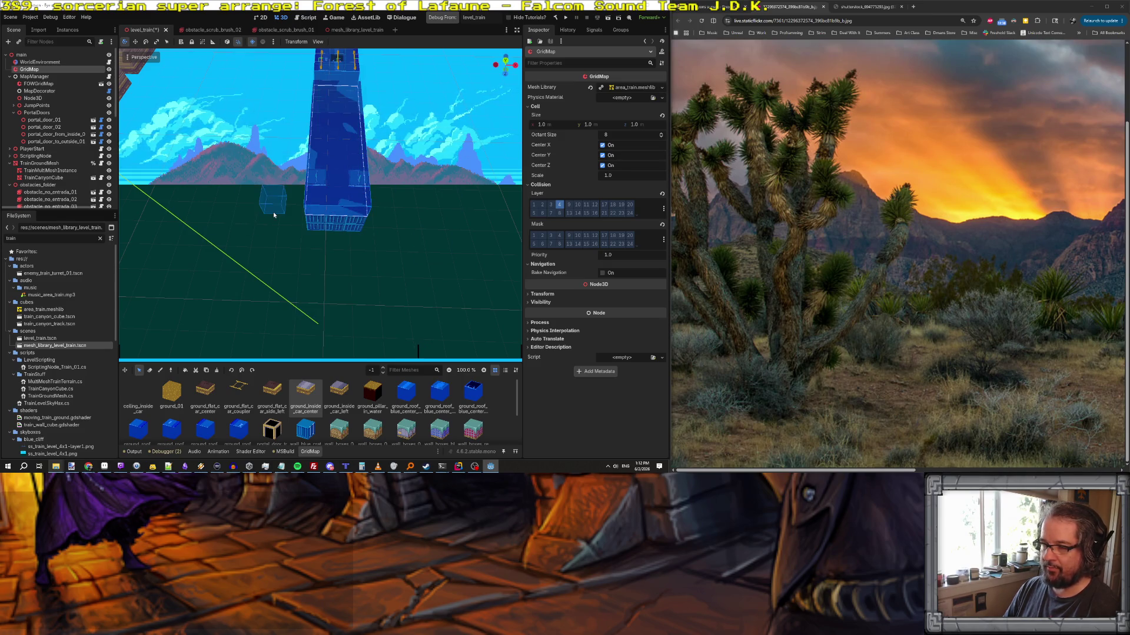
pyautogui.press('Escape')
# - Fly the camera over the tower and along the train to survey the level
pyautogui.scroll(8, 291, 227)
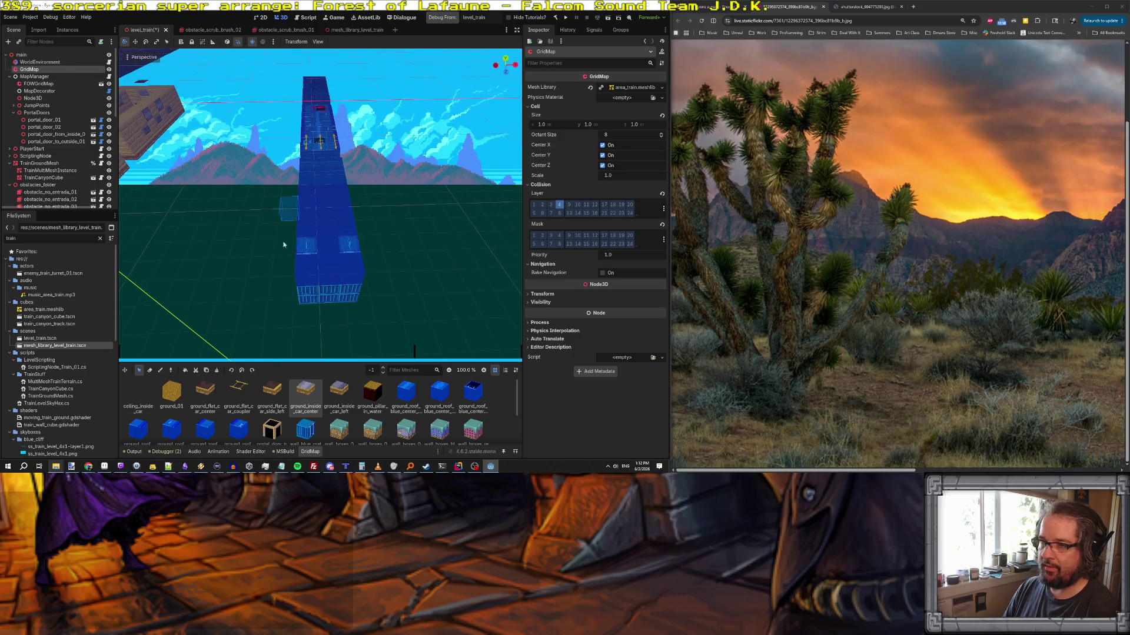
pyautogui.press('w')
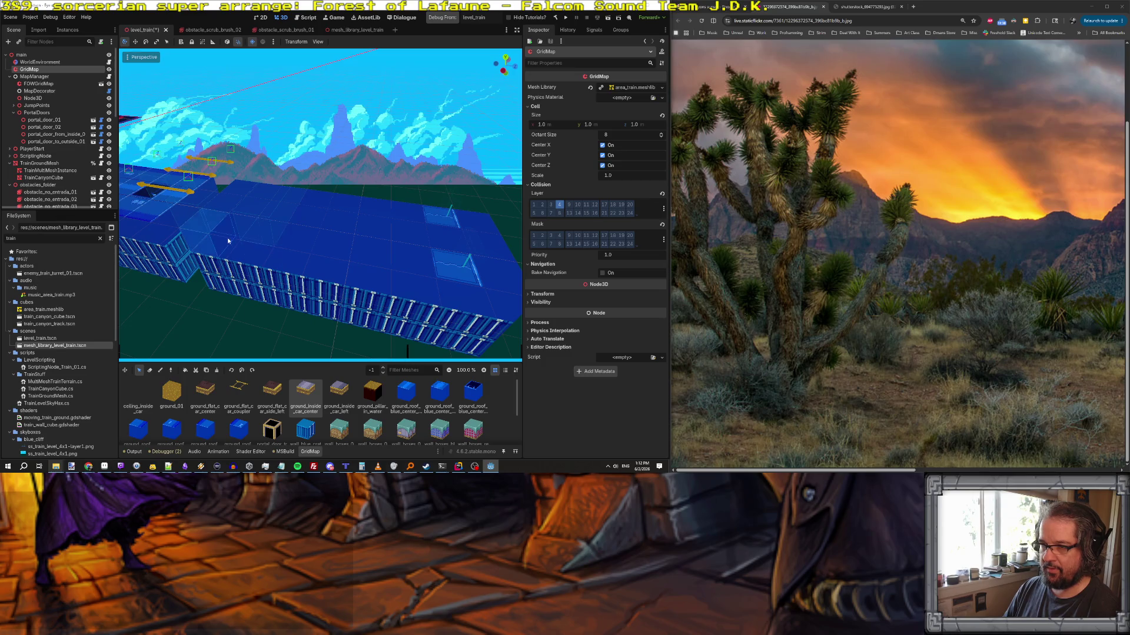
pyautogui.scroll(-5, 273, 292)
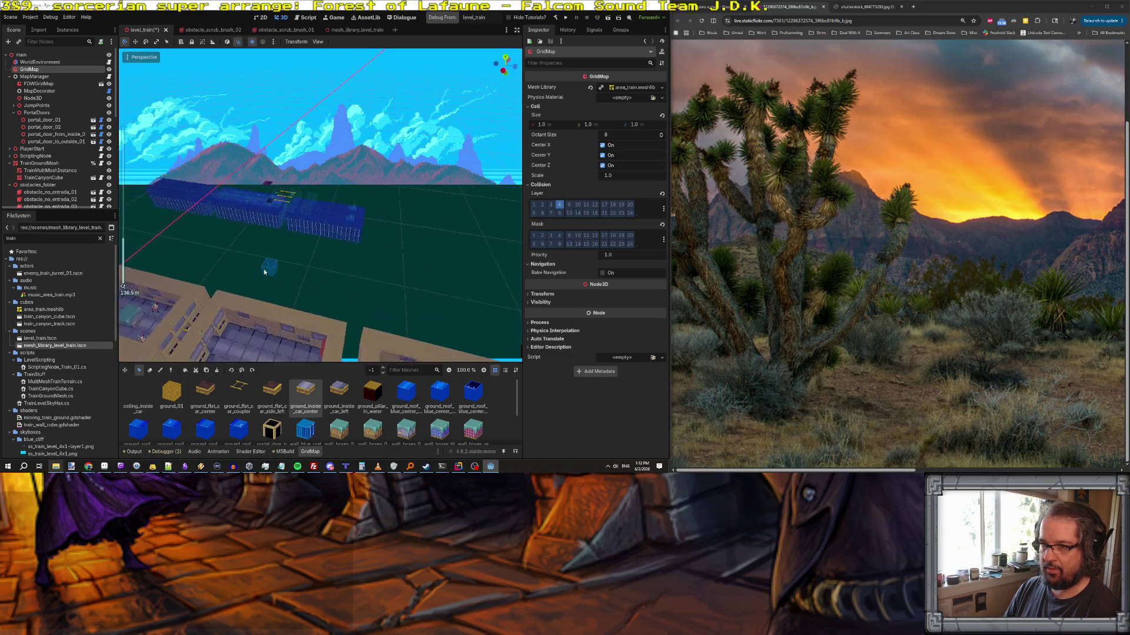
pyautogui.press('w')
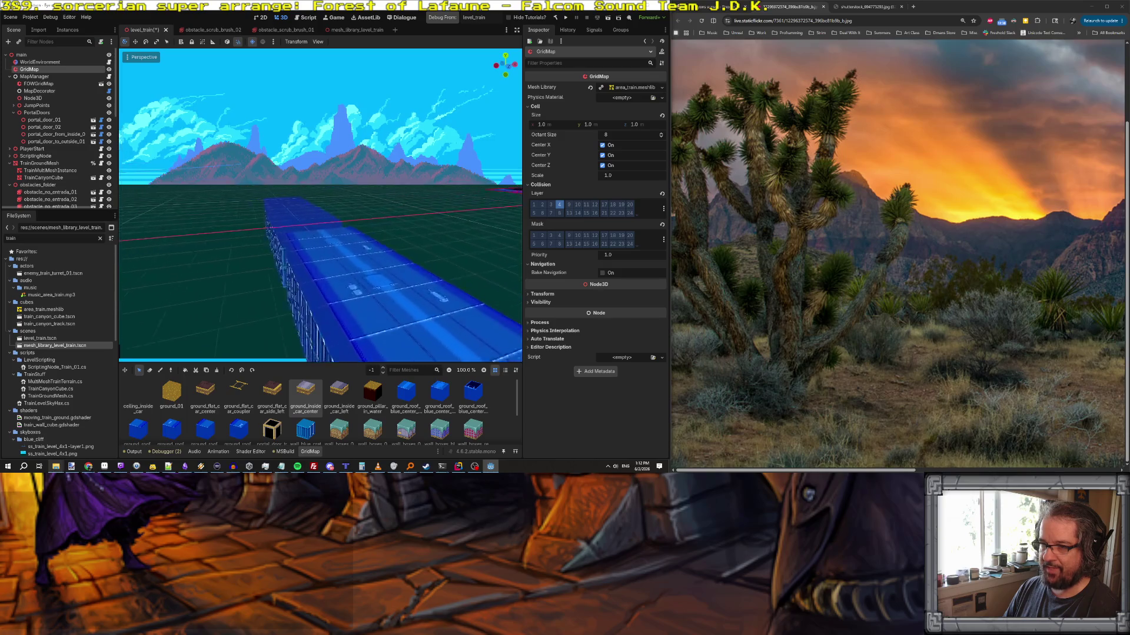
pyautogui.press('s')
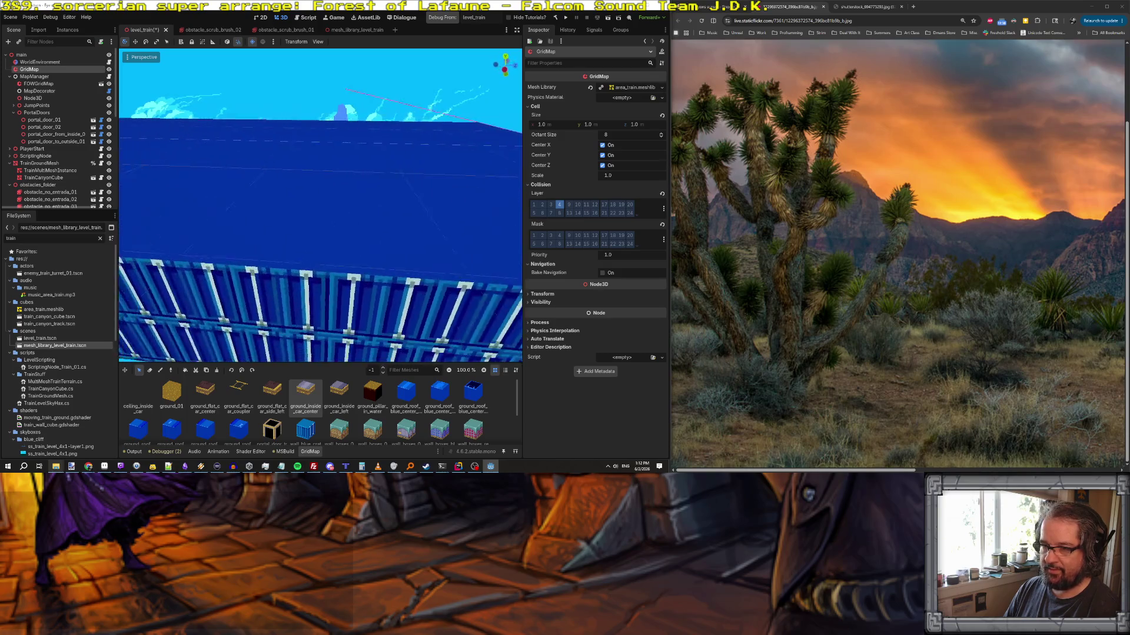
pyautogui.press('w')
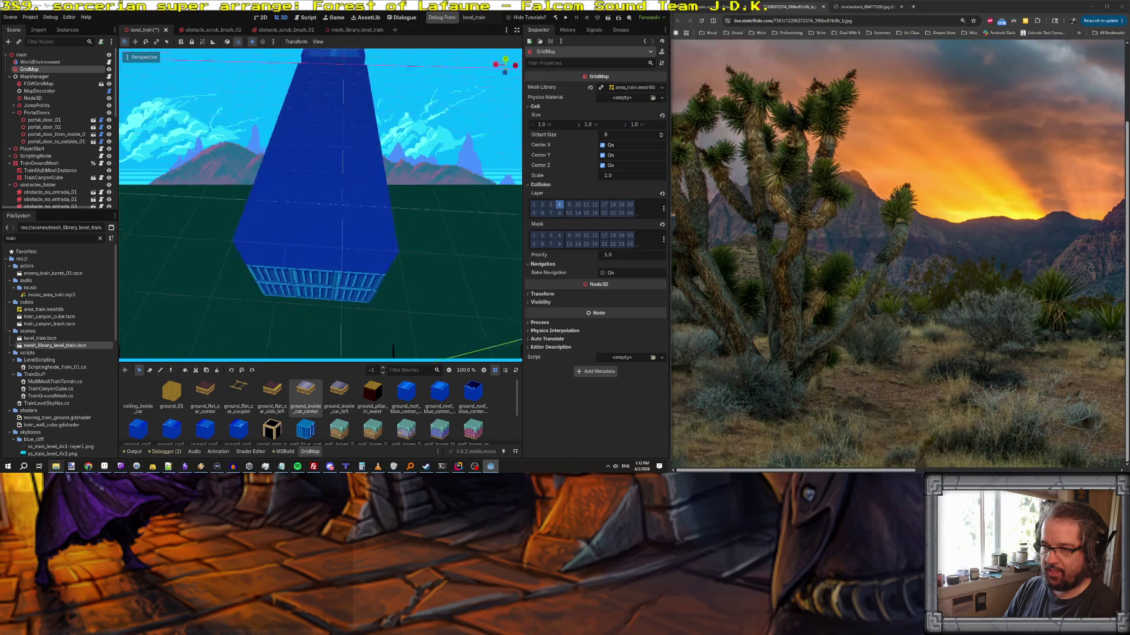
pyautogui.press('s')
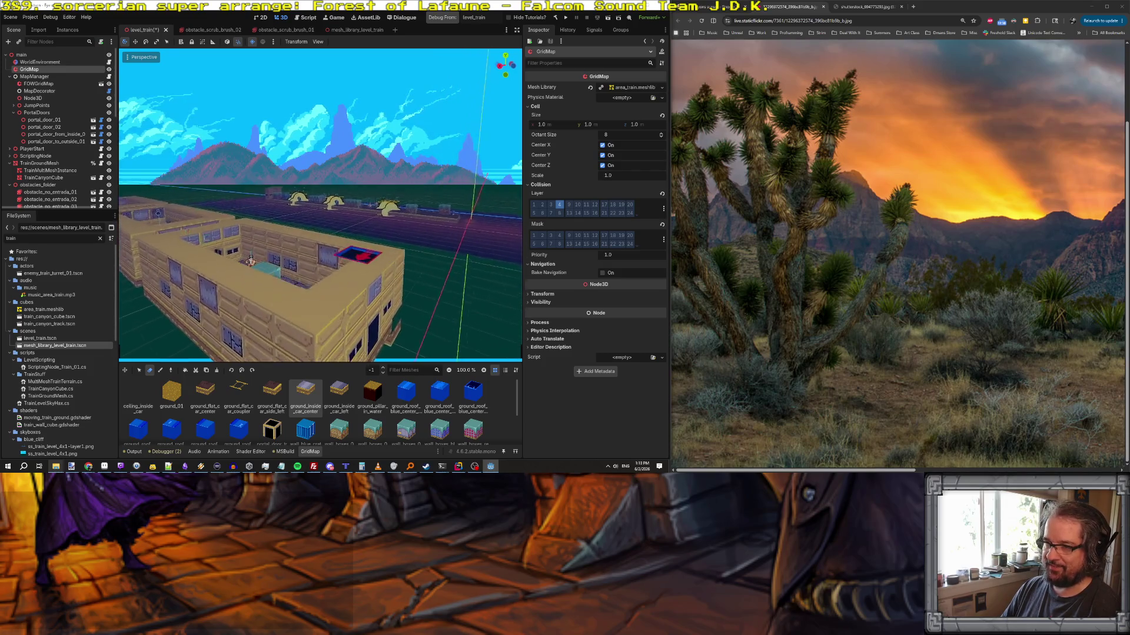
pyautogui.press('w')
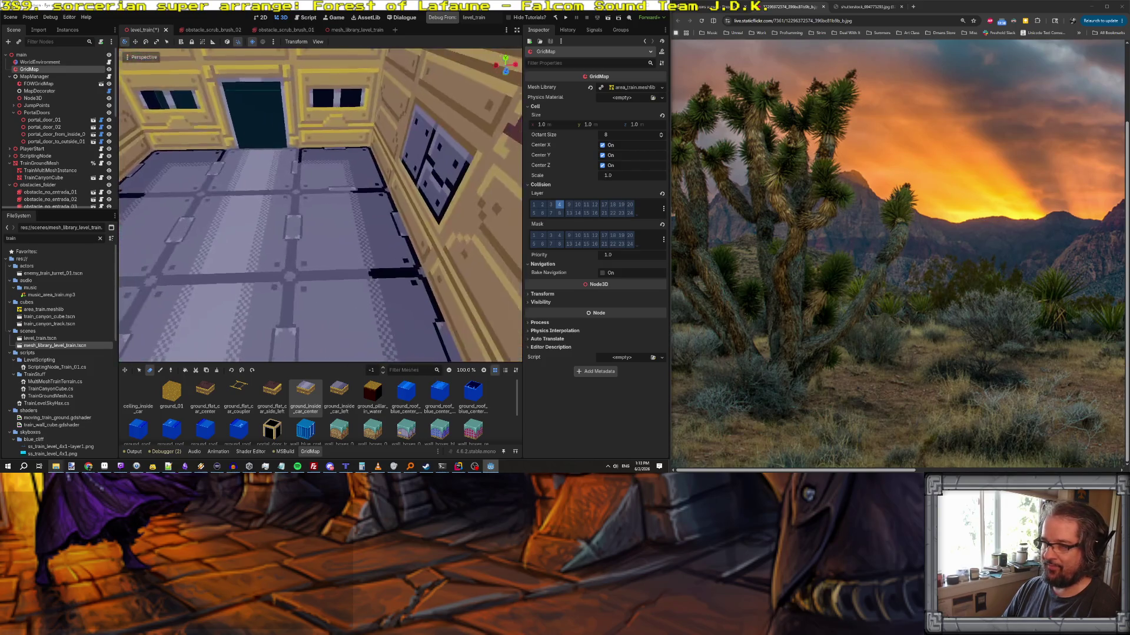
pyautogui.press('w')
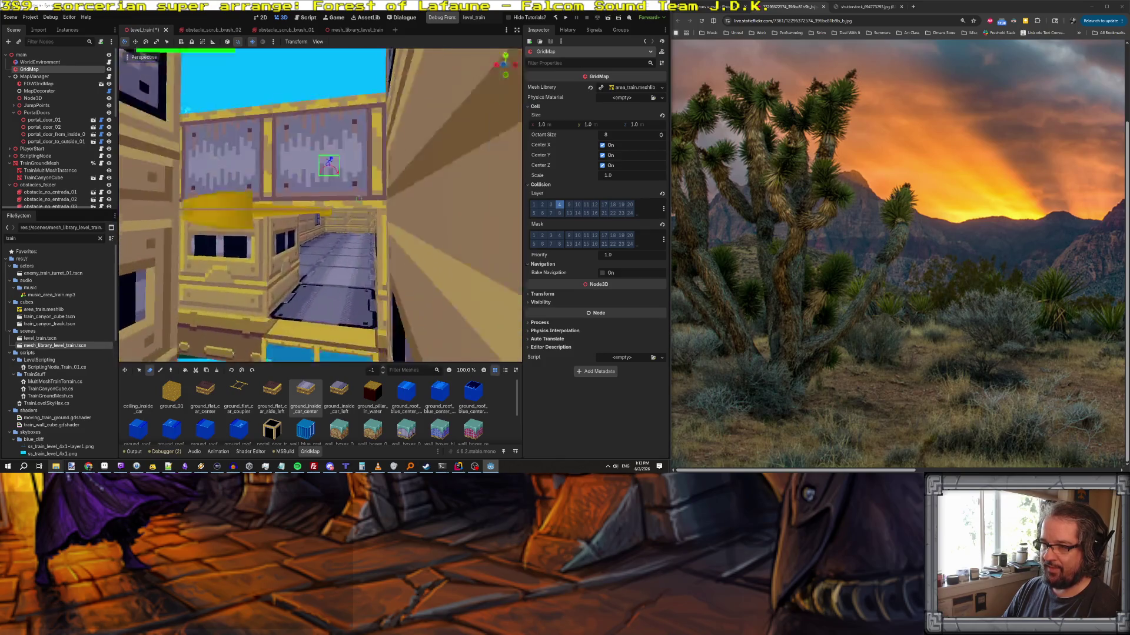
pyautogui.press('w')
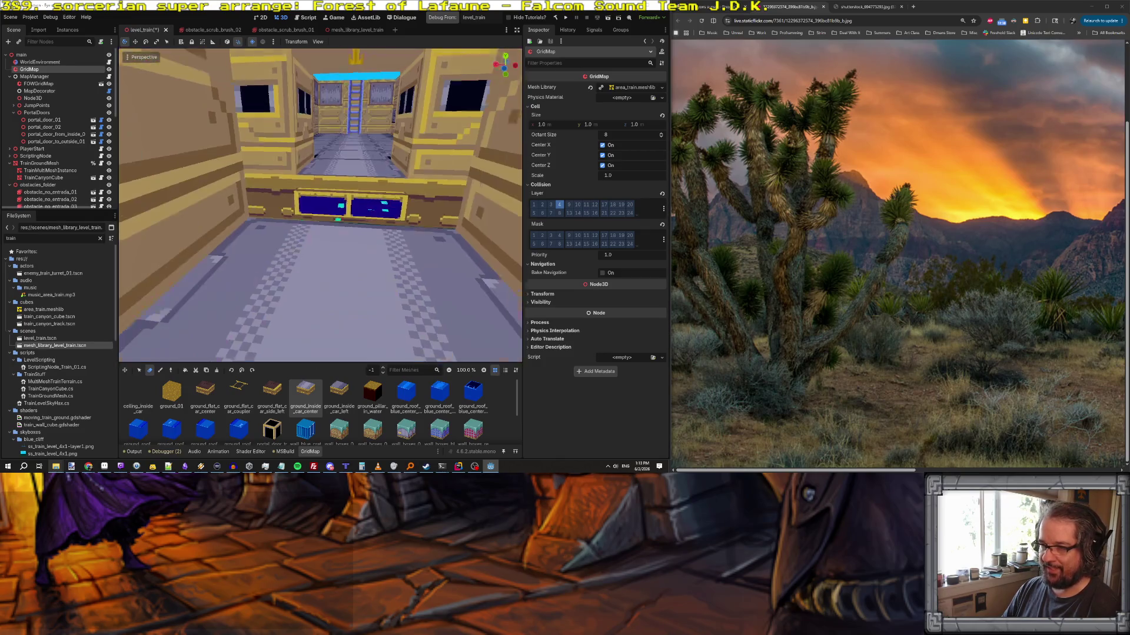
pyautogui.press('w')
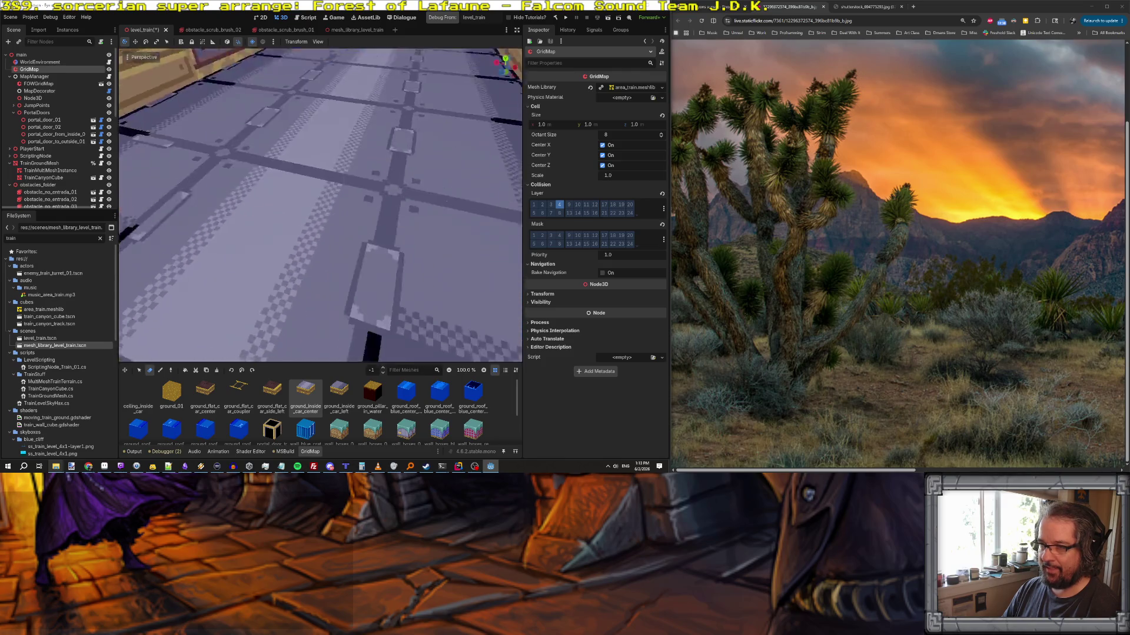
pyautogui.press('w')
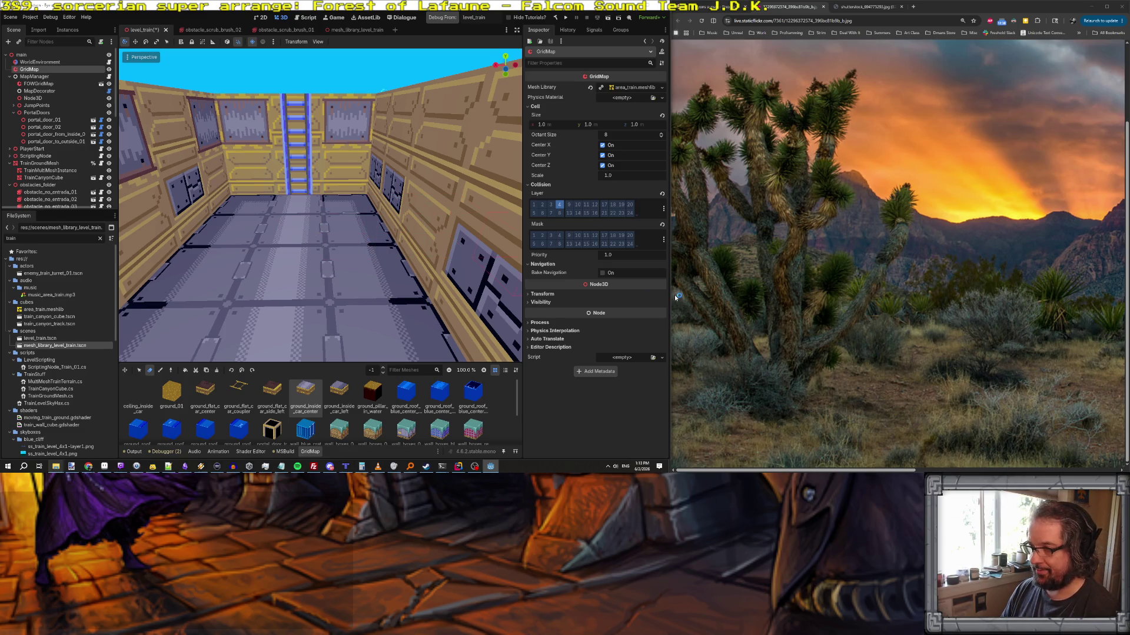
pyautogui.press('w')
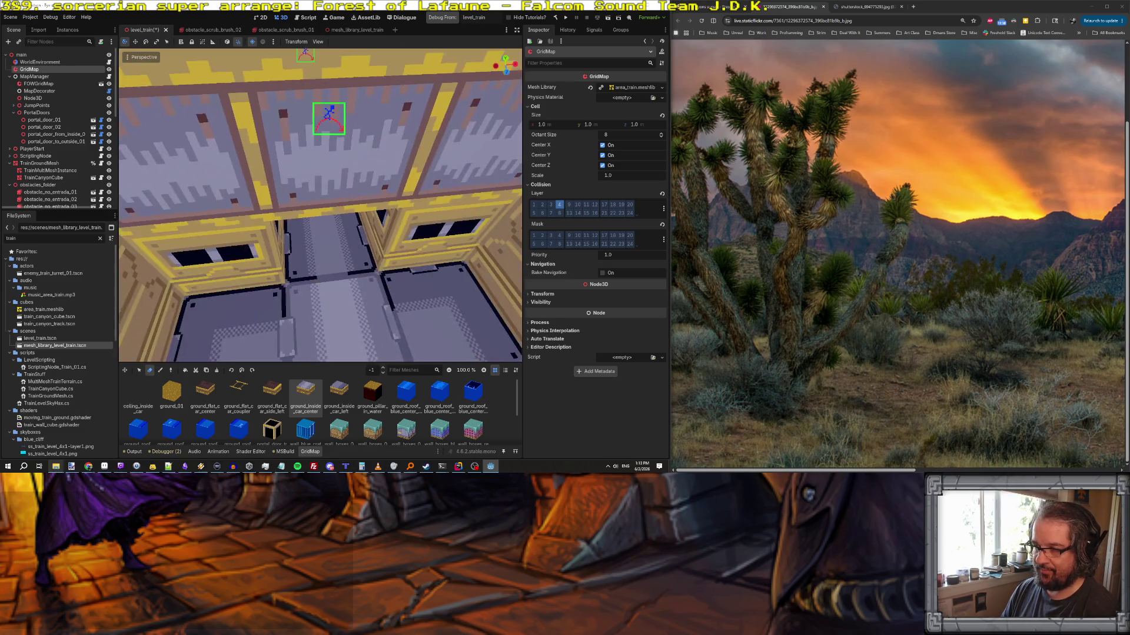
pyautogui.press('w')
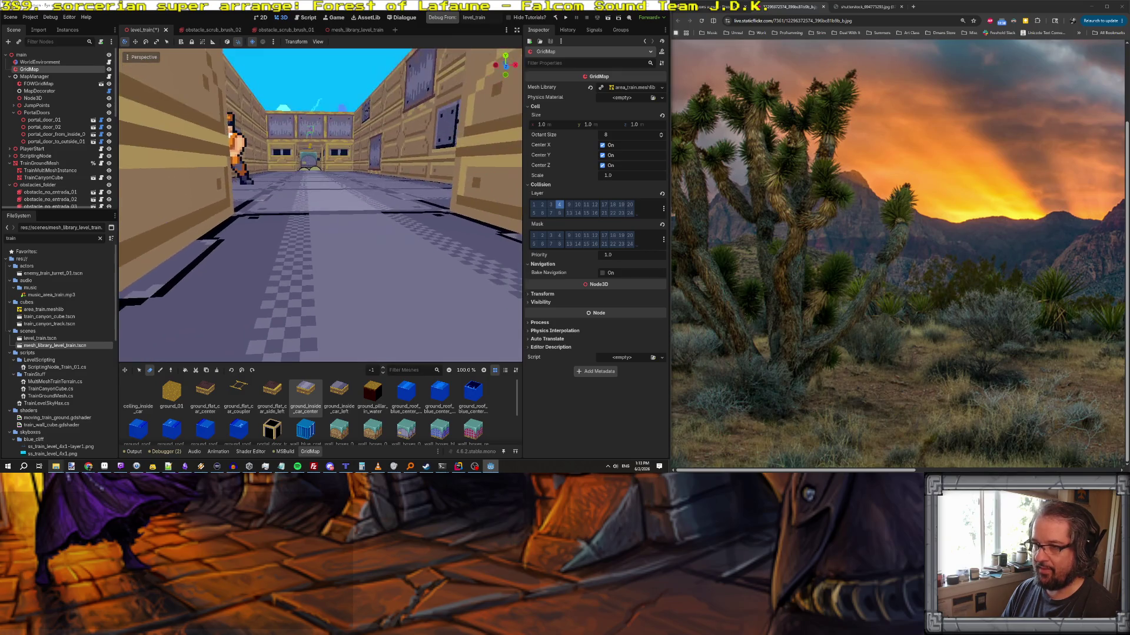
pyautogui.press('s')
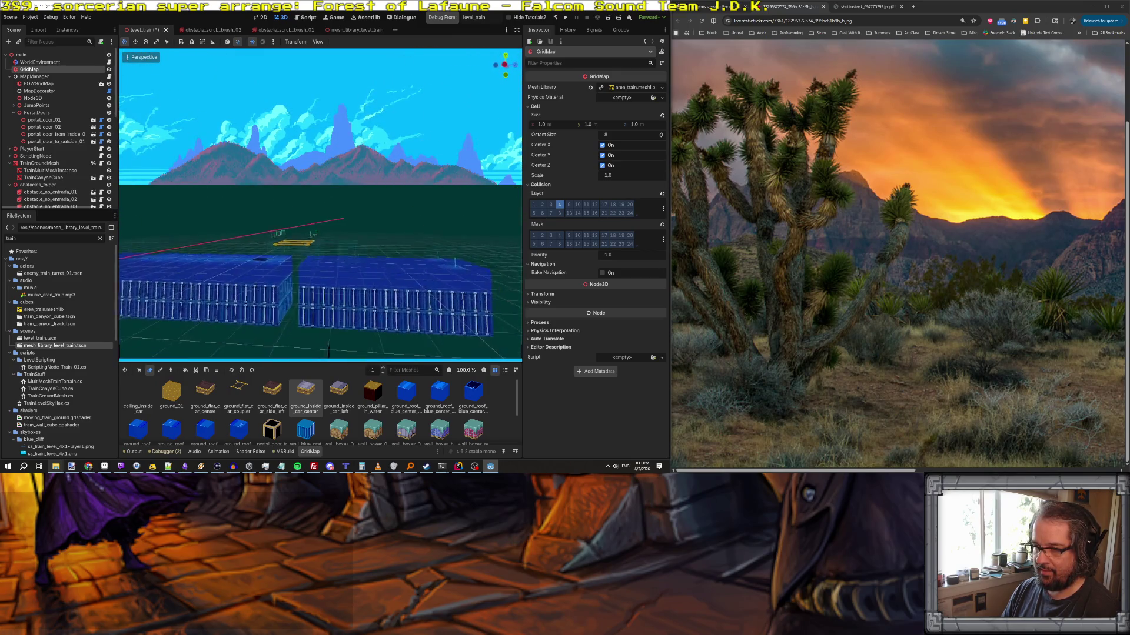
# - Fly to the blue train car and box-select its entire roof with the GridMap Select tool
pyautogui.press('s')
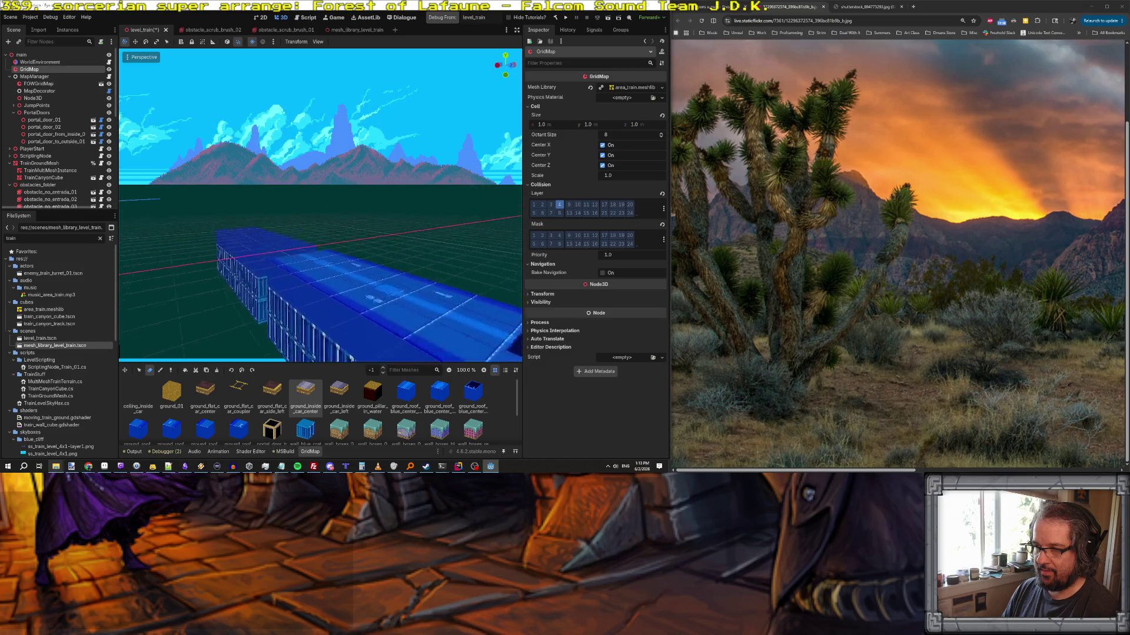
pyautogui.press('s')
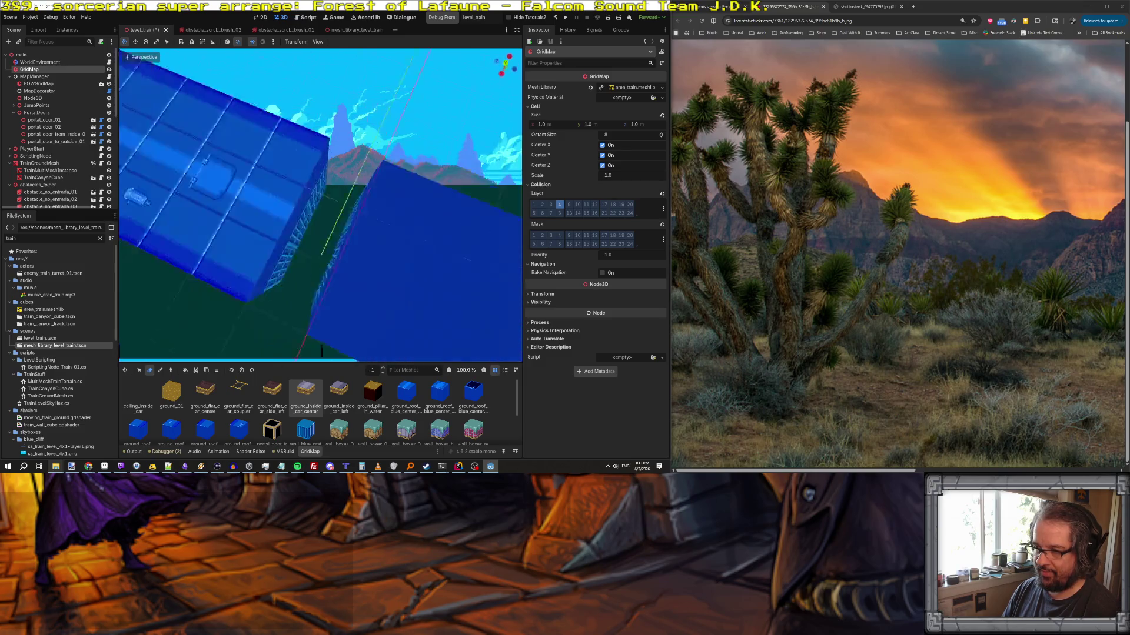
pyautogui.press('s')
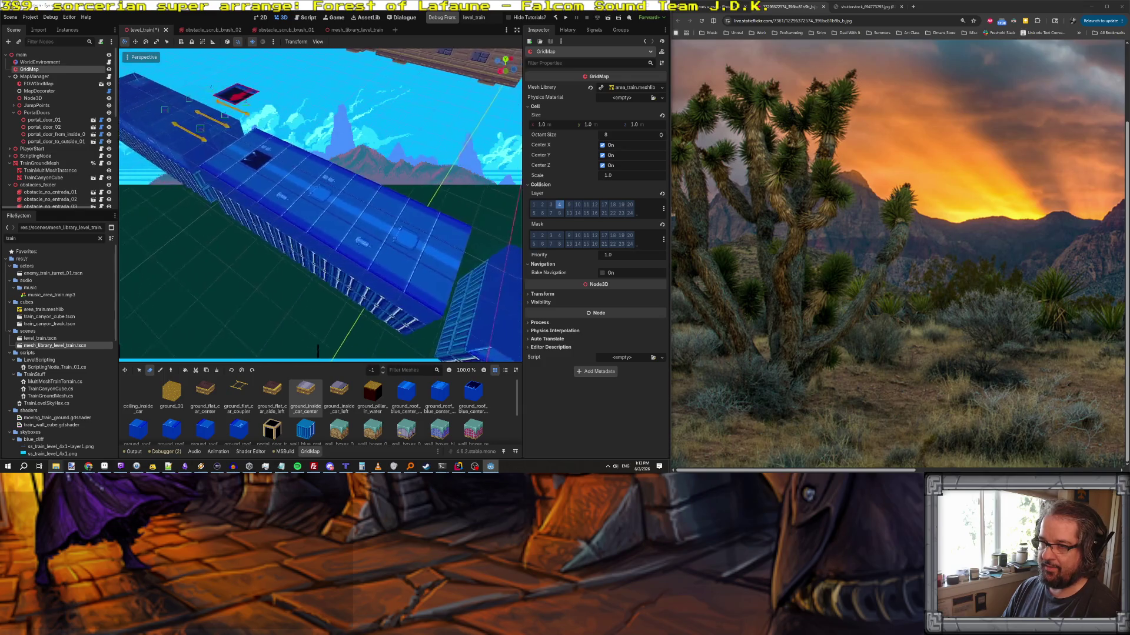
pyautogui.press('w')
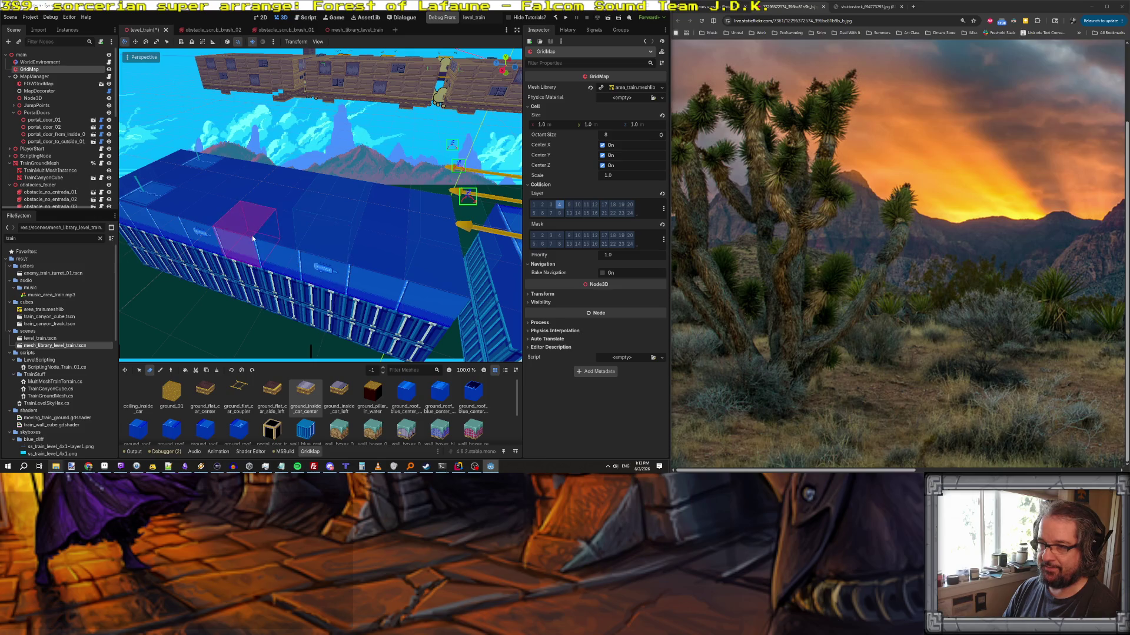
pyautogui.click(140, 370)
pyautogui.moveTo(450, 303)
pyautogui.mouseDown()
pyautogui.moveTo(194, 253)
pyautogui.moveTo(151, 228)
pyautogui.moveTo(180, 169)
pyautogui.moveTo(177, 178)
pyautogui.mouseUp()
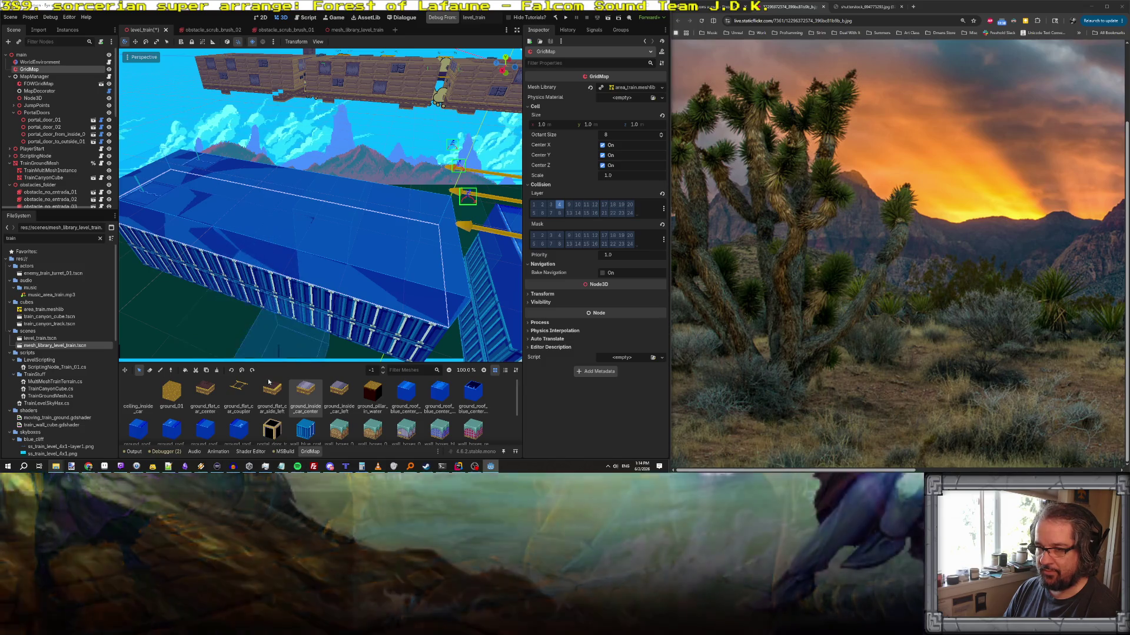
# - Rotate the roof tile, fill the selected roof area with it, and save the level
pyautogui.click(254, 371)
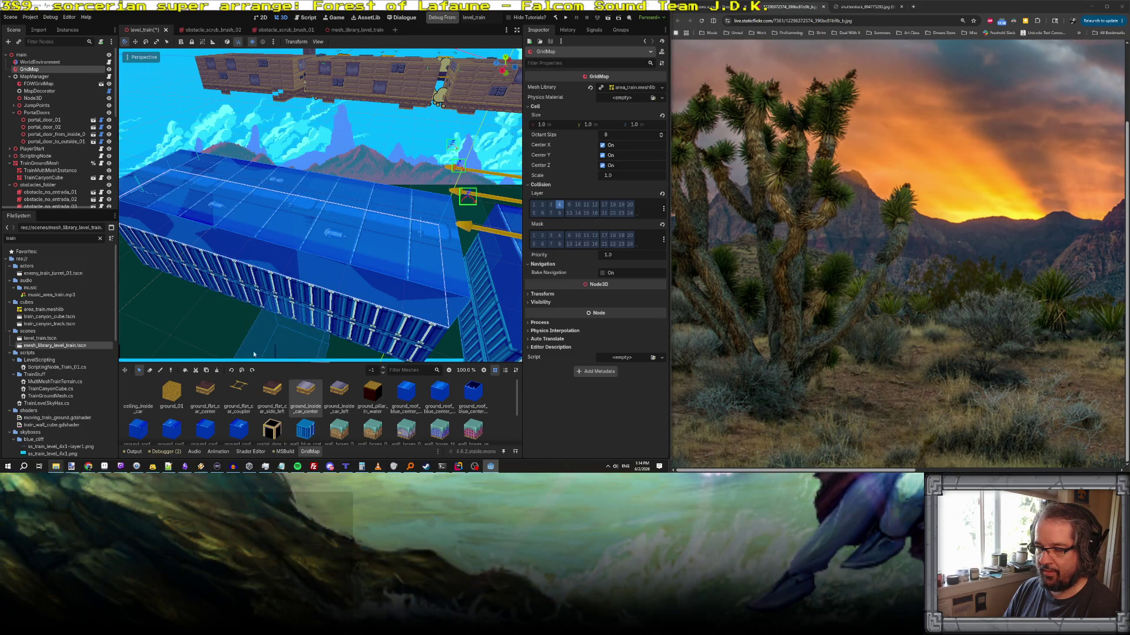
pyautogui.moveTo(277, 313)
pyautogui.mouseDown()
pyautogui.moveTo(312, 209)
pyautogui.moveTo(306, 219)
pyautogui.moveTo(452, 209)
pyautogui.moveTo(488, 193)
pyautogui.mouseUp()
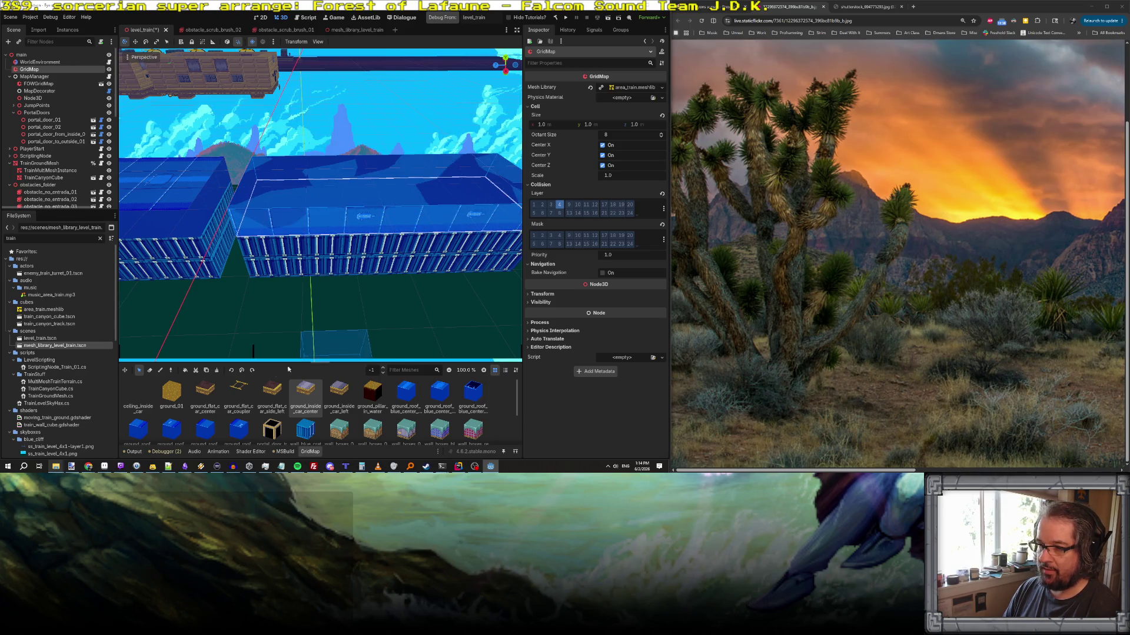
pyautogui.click(253, 371)
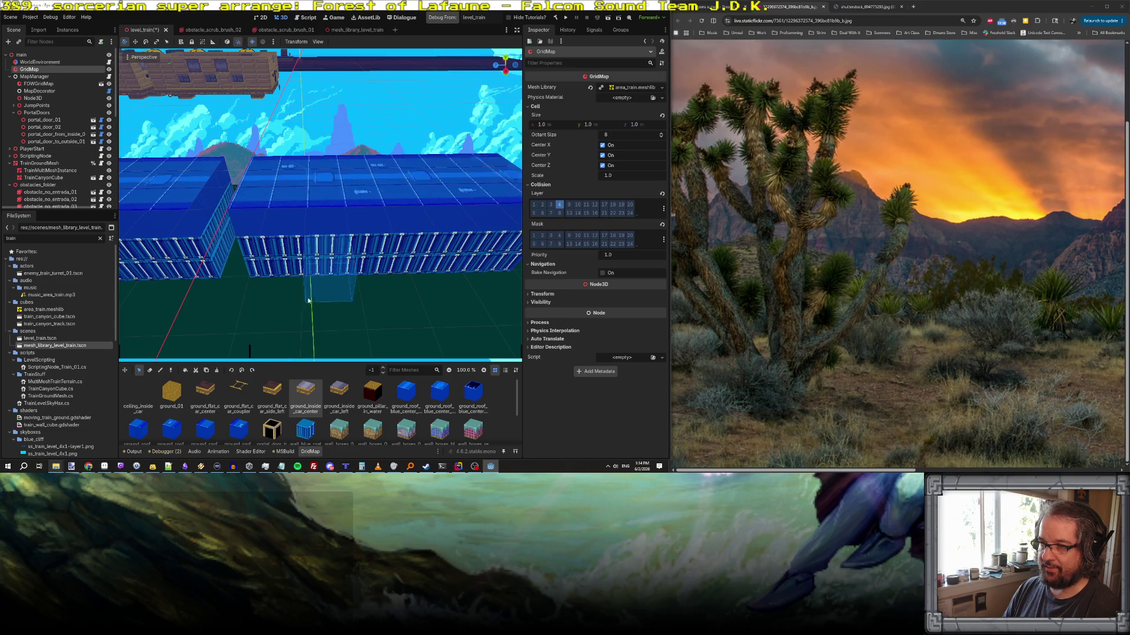
pyautogui.moveTo(317, 247)
pyautogui.mouseDown()
pyautogui.moveTo(411, 227)
pyautogui.moveTo(360, 274)
pyautogui.moveTo(257, 220)
pyautogui.mouseUp()
pyautogui.hotkey('ctrl', 's')
# - Copy the top of the blue block, place it up and to the left, then cut it to reposition
pyautogui.press('a')
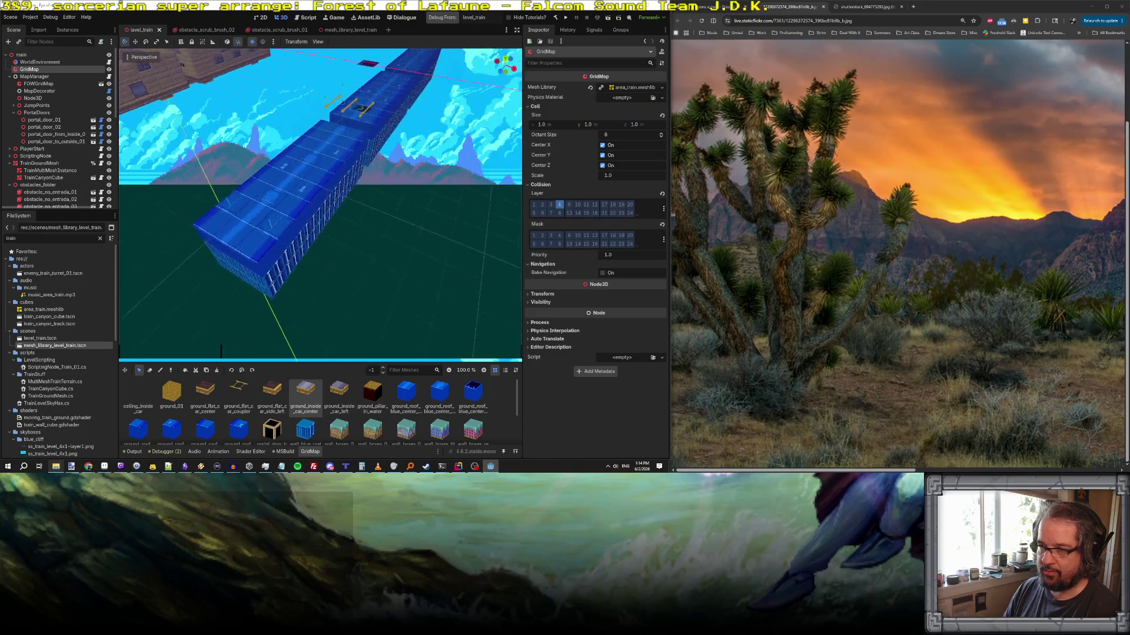
pyautogui.press('d')
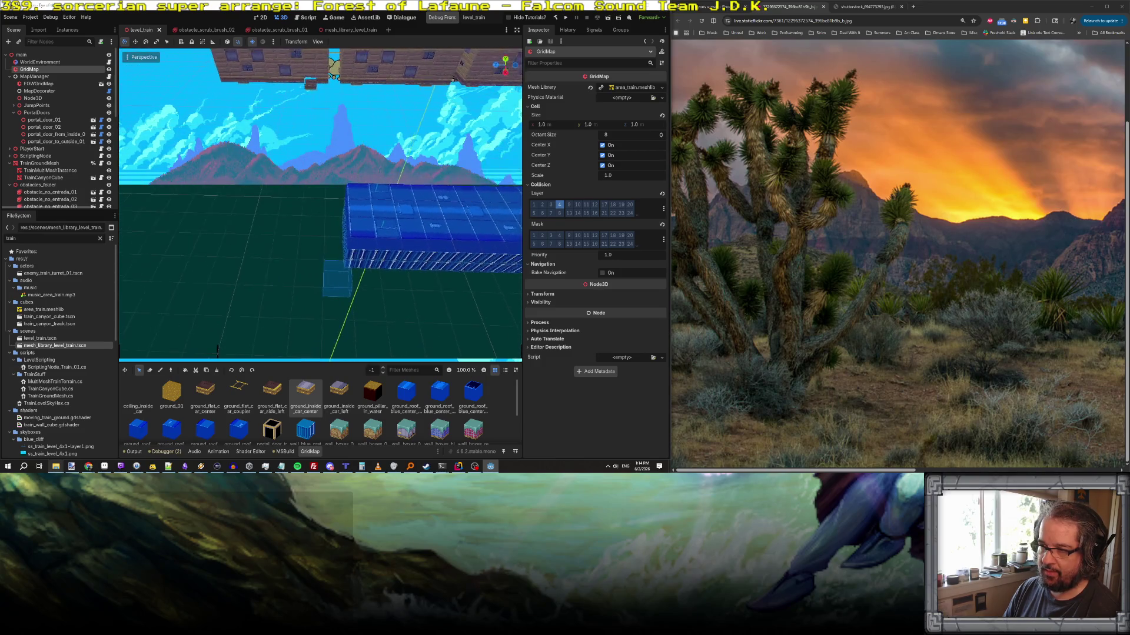
pyautogui.click(139, 370)
pyautogui.moveTo(310, 193); pyautogui.dragTo(486, 220)
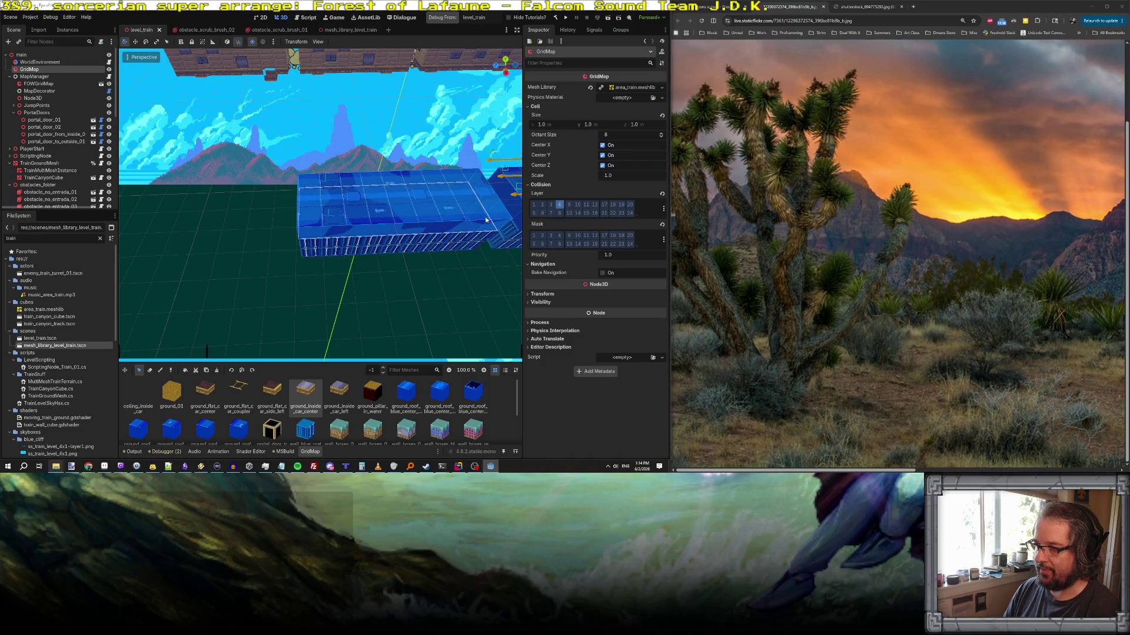
pyautogui.hotkey('ctrl', 'c')
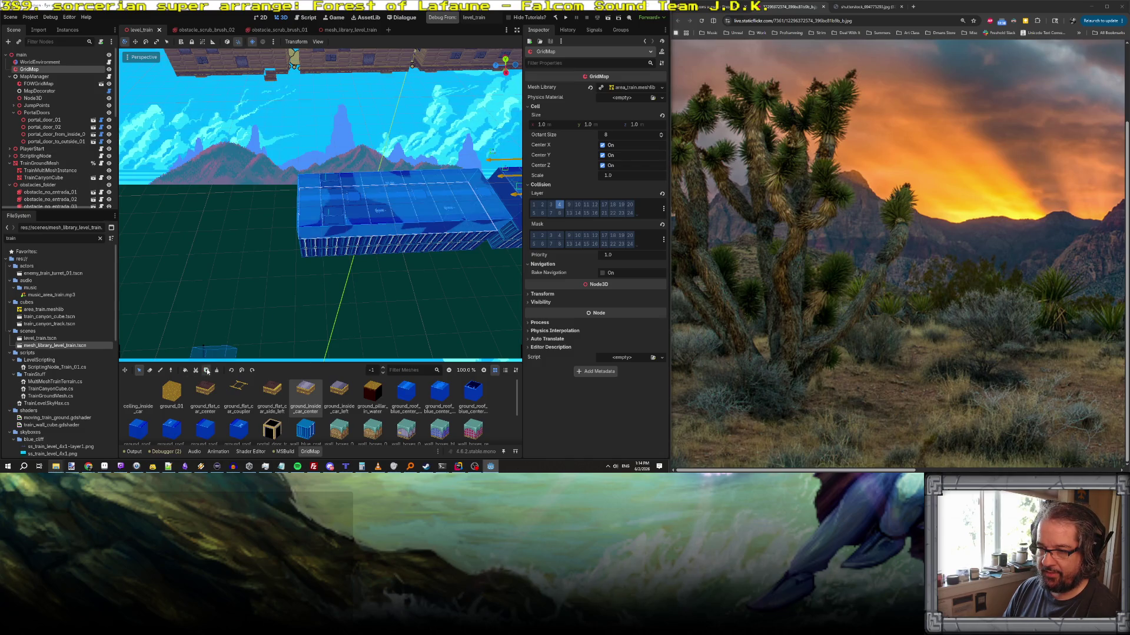
pyautogui.click(163, 217)
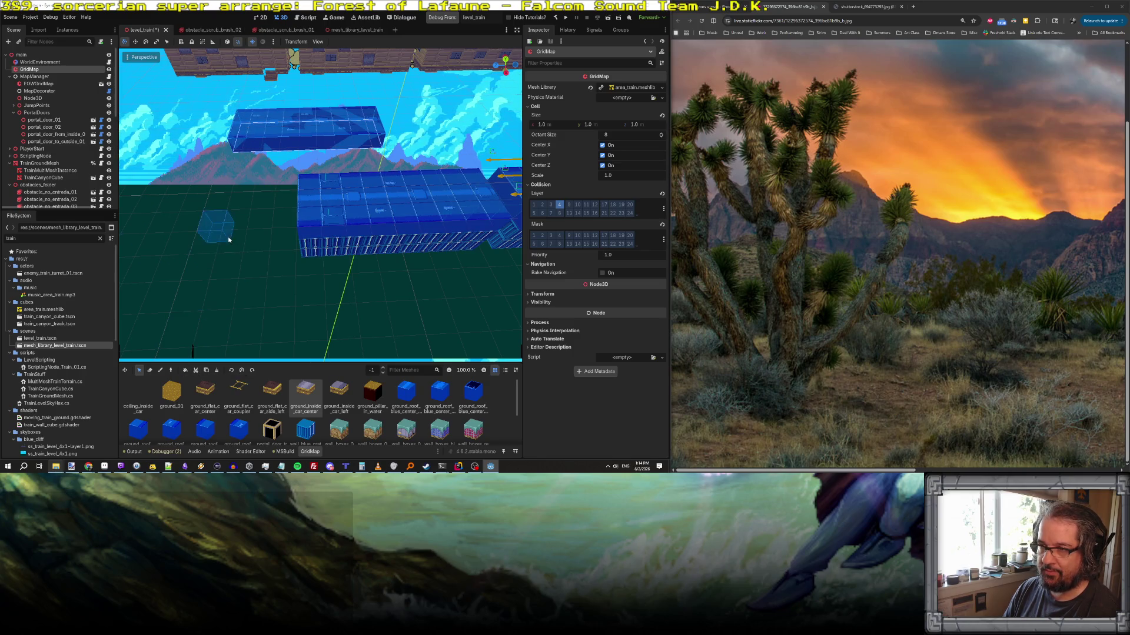
pyautogui.click(197, 374)
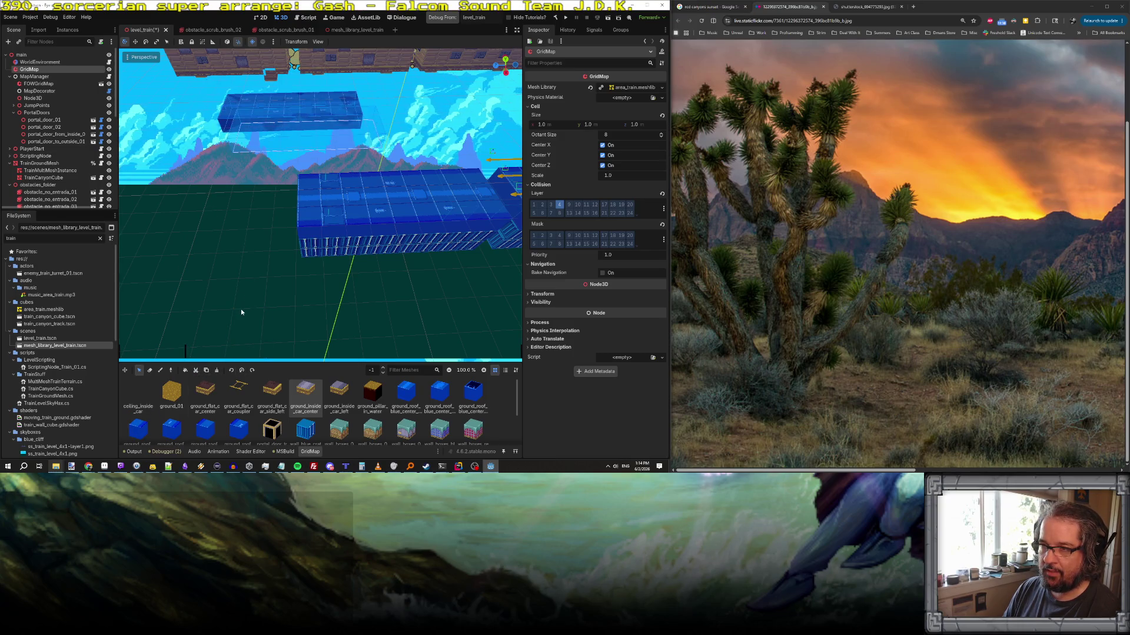
pyautogui.scroll(-3, 241, 308)
pyautogui.scroll(4, 239, 303)
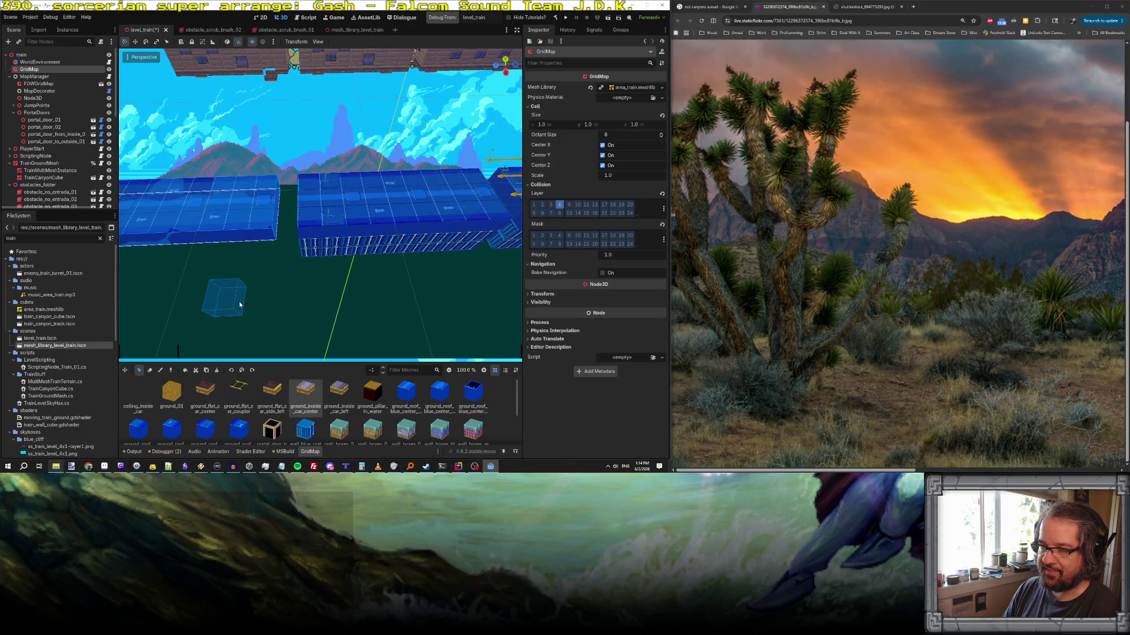
pyautogui.moveTo(239, 305)
pyautogui.mouseDown()
pyautogui.moveTo(276, 276)
pyautogui.moveTo(288, 235)
pyautogui.moveTo(316, 219)
pyautogui.moveTo(246, 280)
pyautogui.mouseUp()
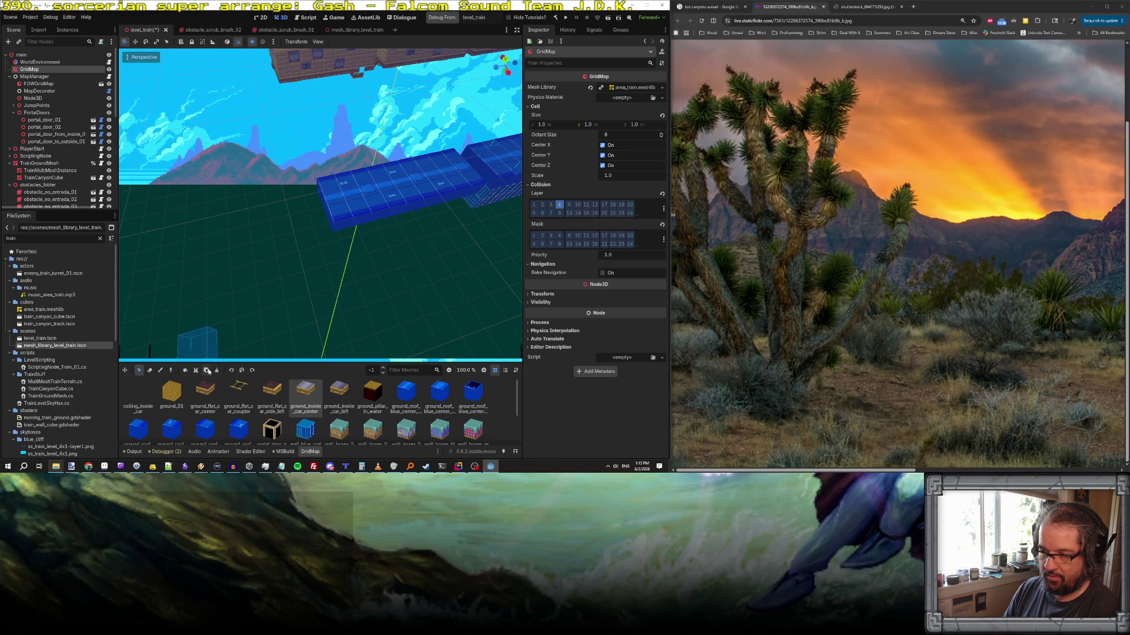
pyautogui.scroll(3, 235, 235)
pyautogui.scroll(-3, 236, 235)
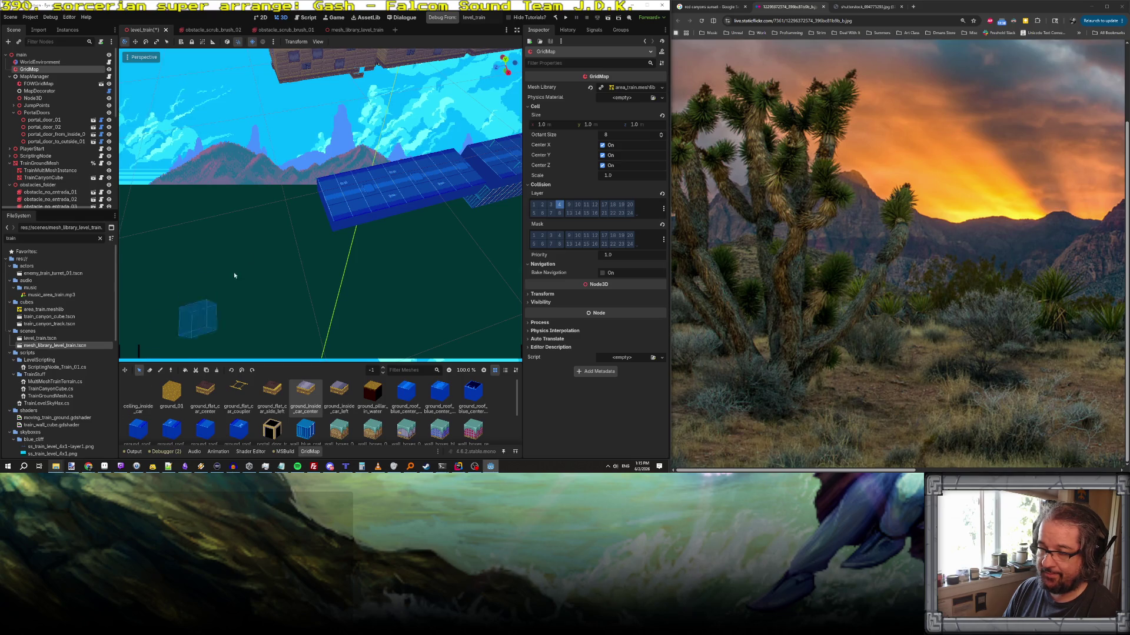
# - Duplicate the full-length blue block beside the original and move the upper block up and right
pyautogui.moveTo(345, 214); pyautogui.dragTo(467, 194)
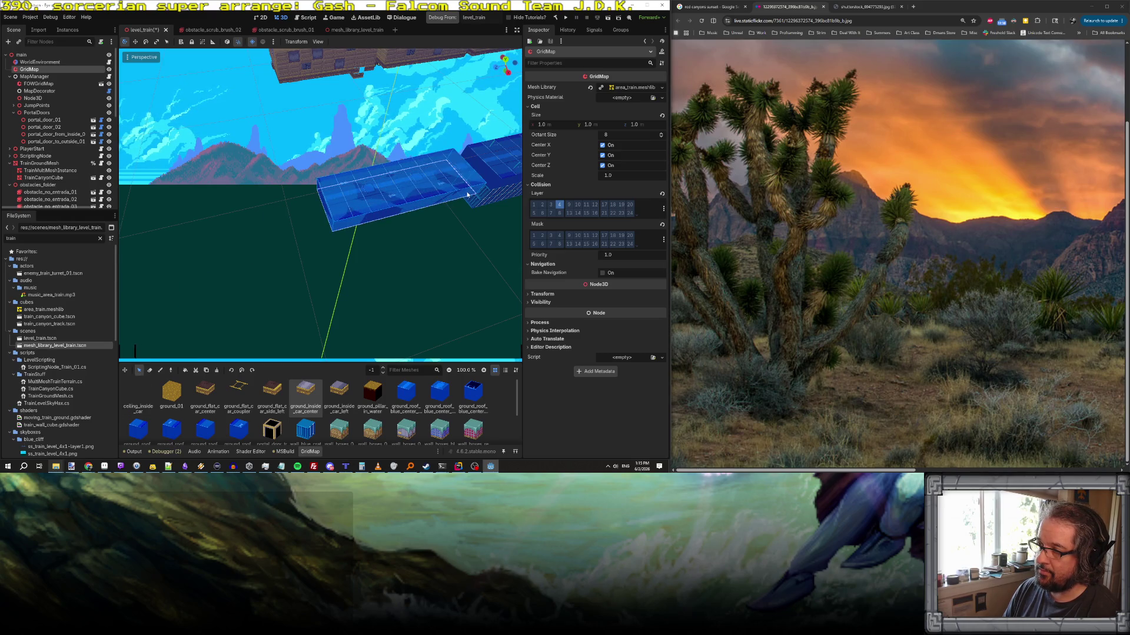
pyautogui.click(209, 371)
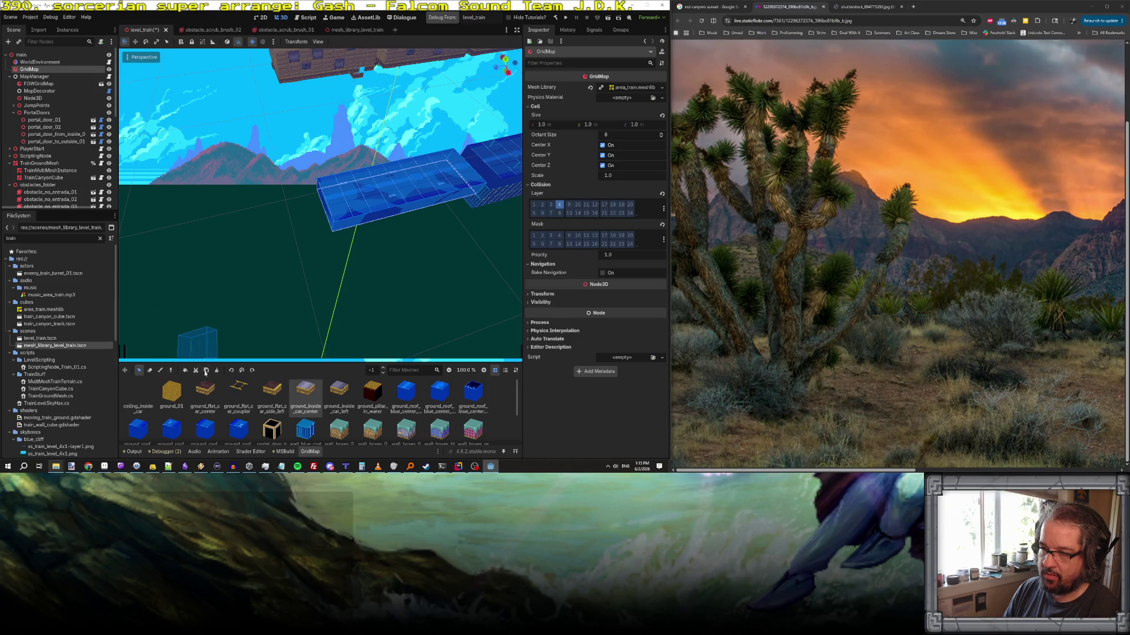
pyautogui.click(169, 231)
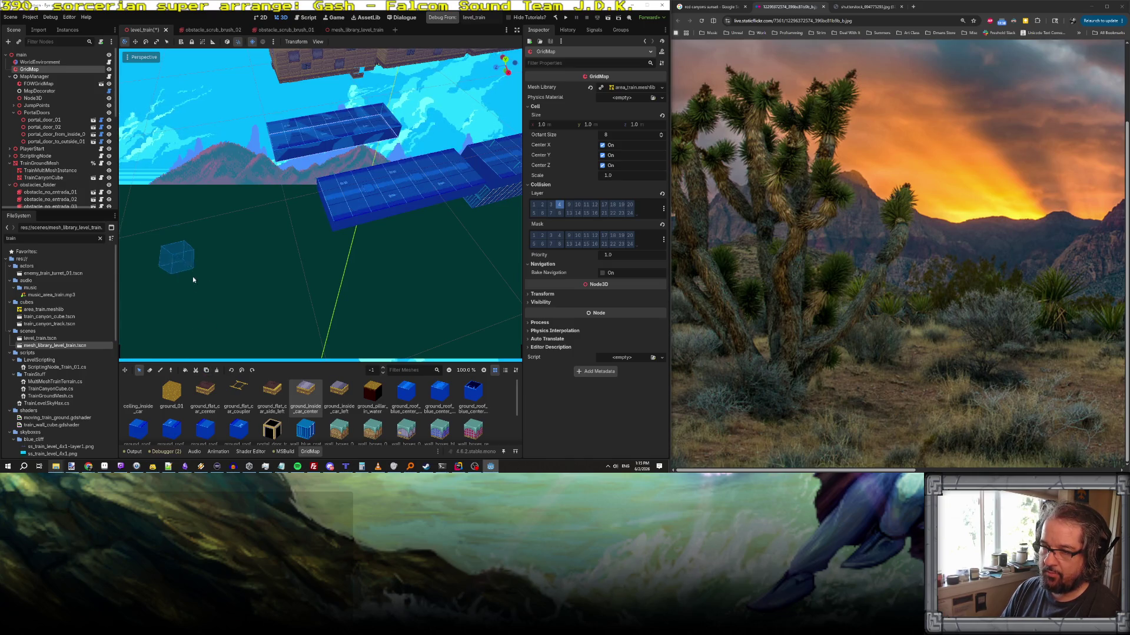
pyautogui.click(195, 372)
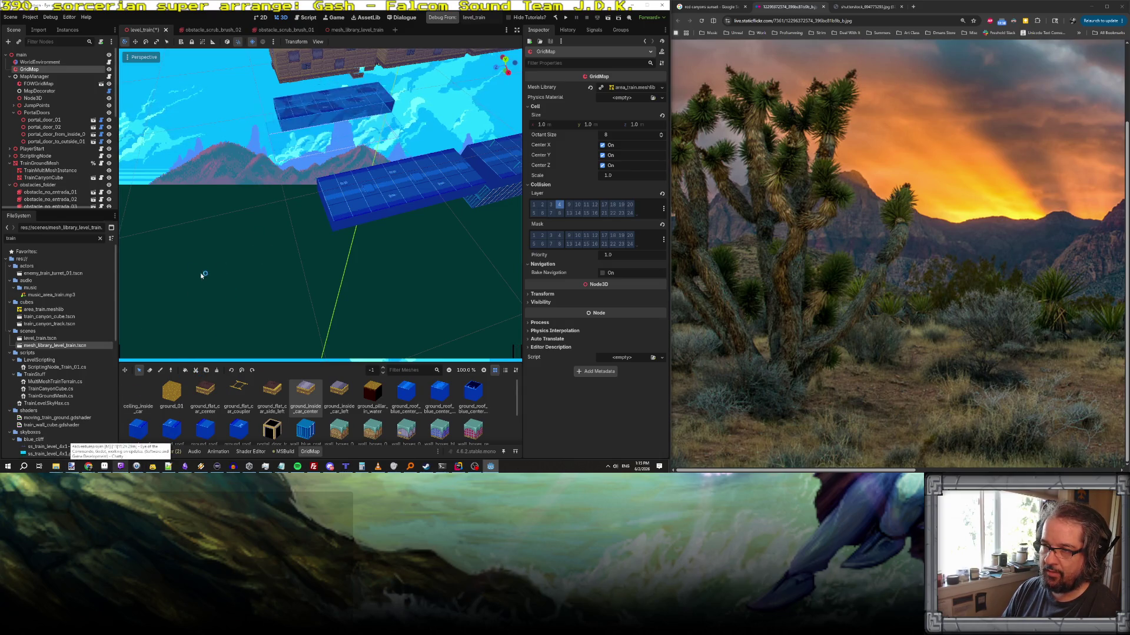
pyautogui.scroll(-4, 203, 275)
pyautogui.scroll(2, 208, 321)
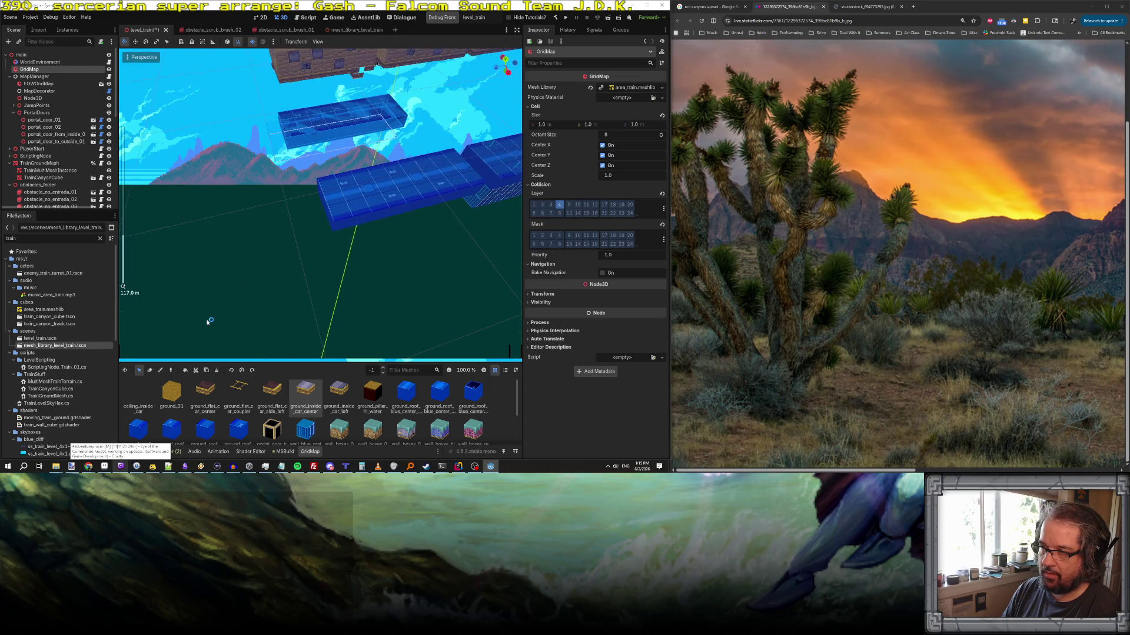
pyautogui.scroll(-3, 195, 341)
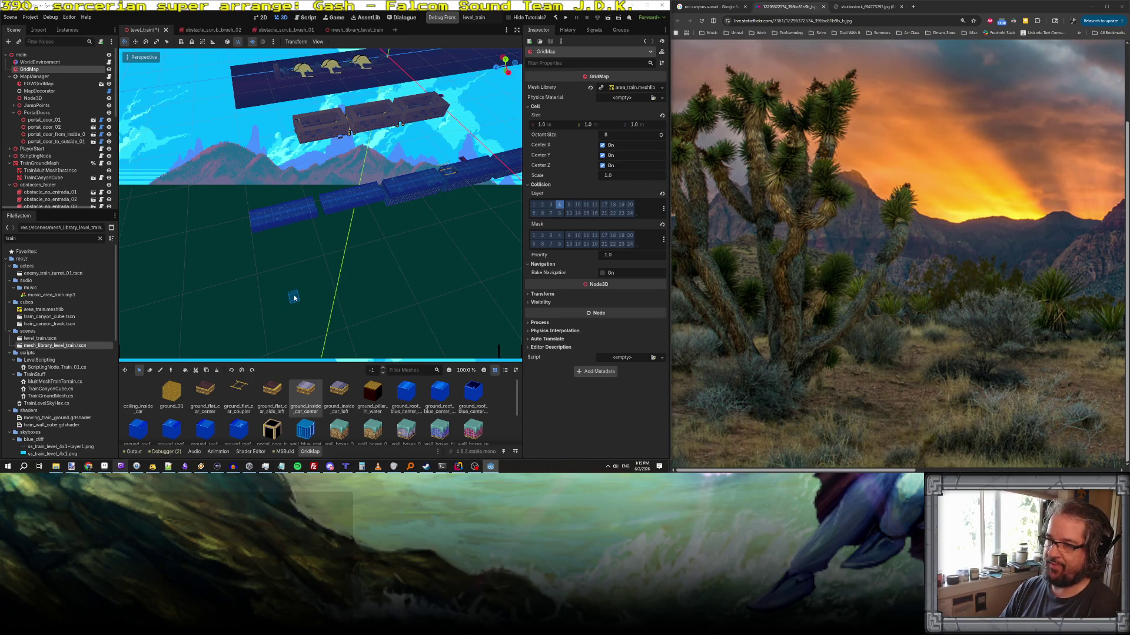
# - Fly to the containers, drop to floor -2, and pick the wall_blue_crate tile from one
pyautogui.press('w')
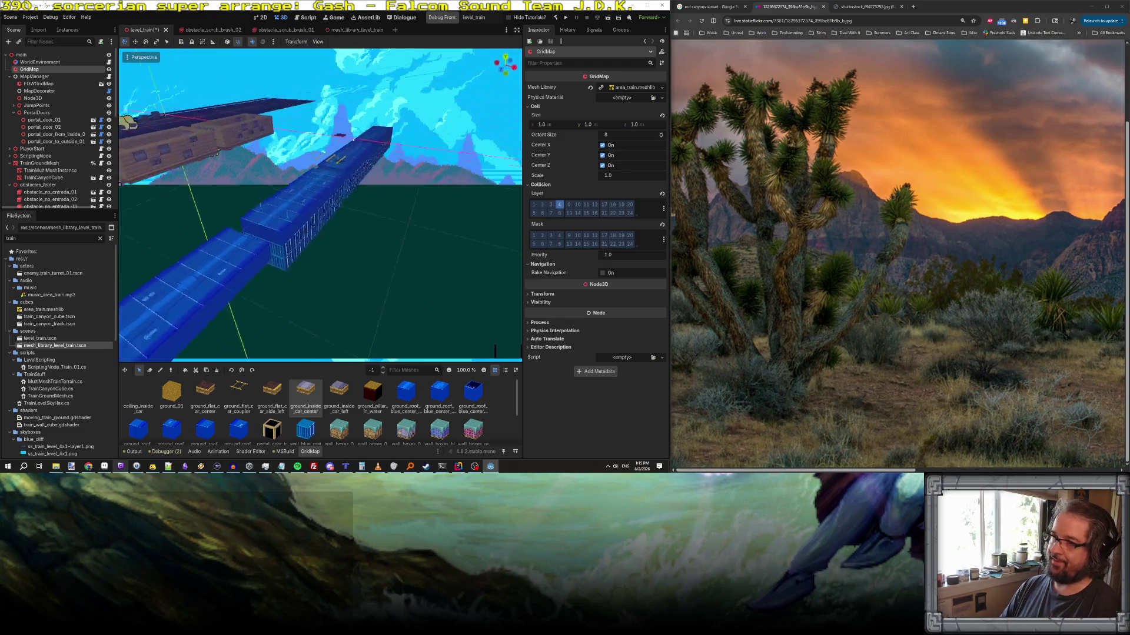
pyautogui.press('w')
pyautogui.press('w')
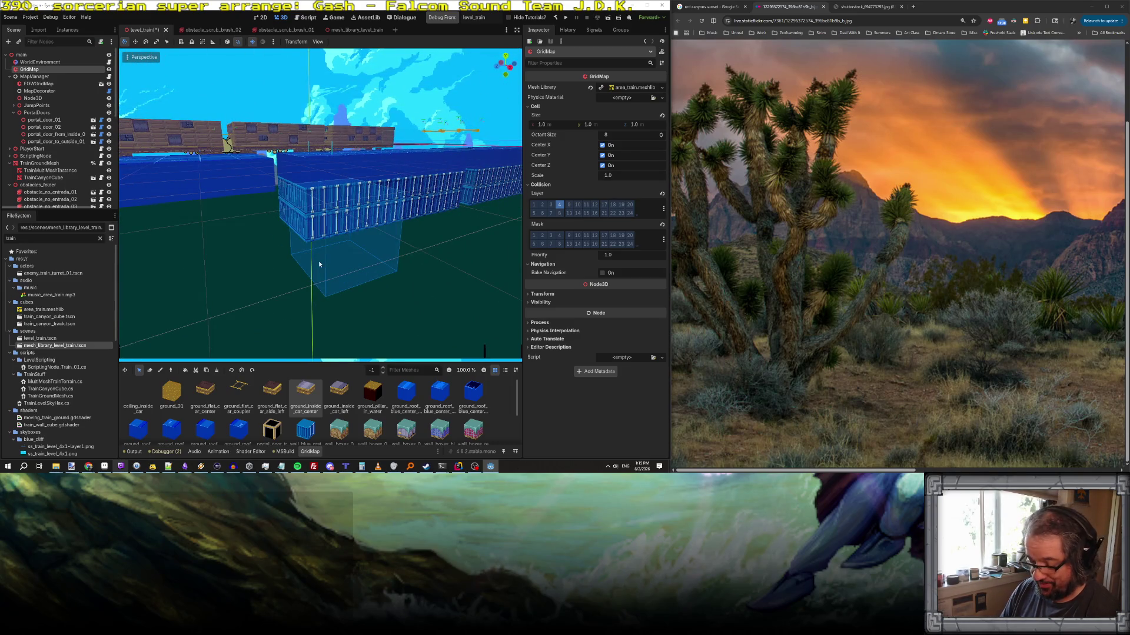
pyautogui.press('q')
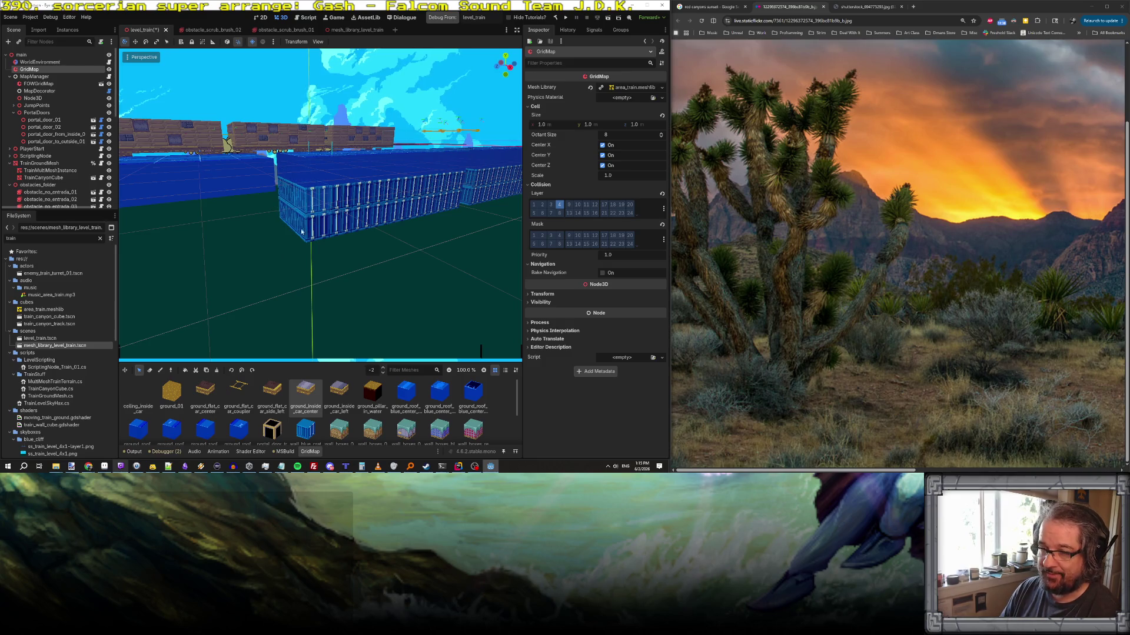
pyautogui.press('r')
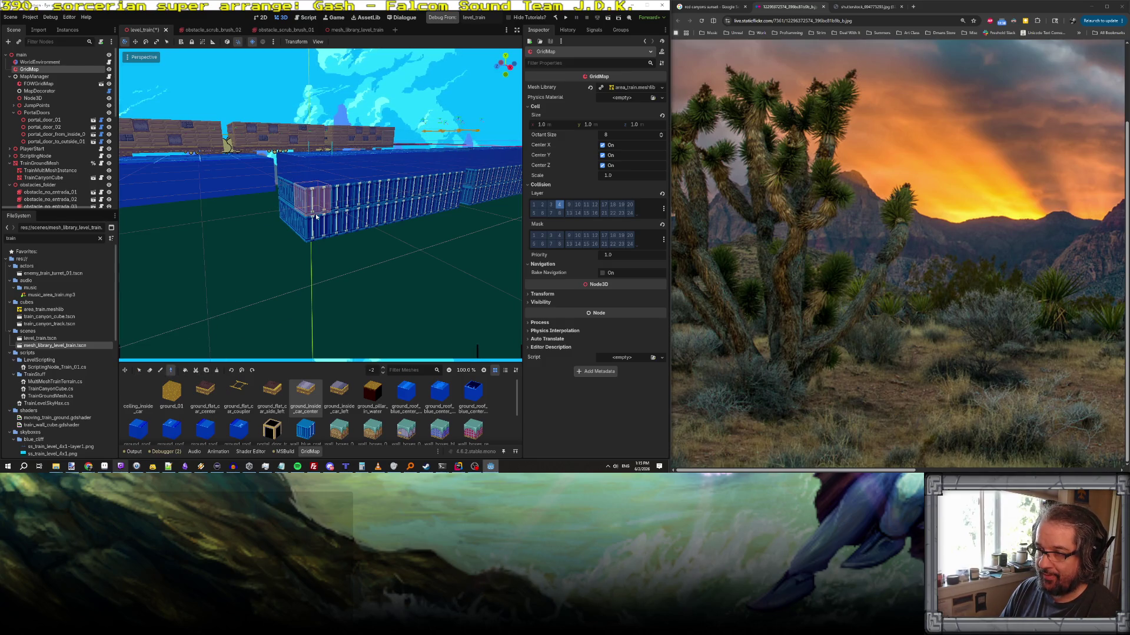
pyautogui.click(316, 217)
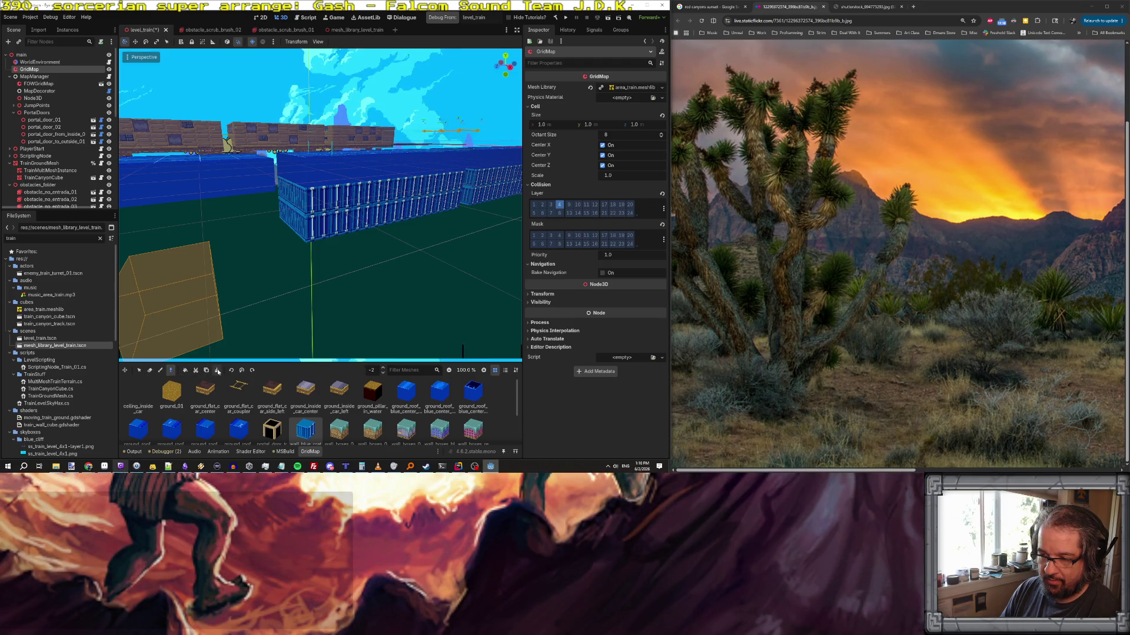
# - Return to painting and lay a row of wall_blue_crate cells
pyautogui.click(161, 371)
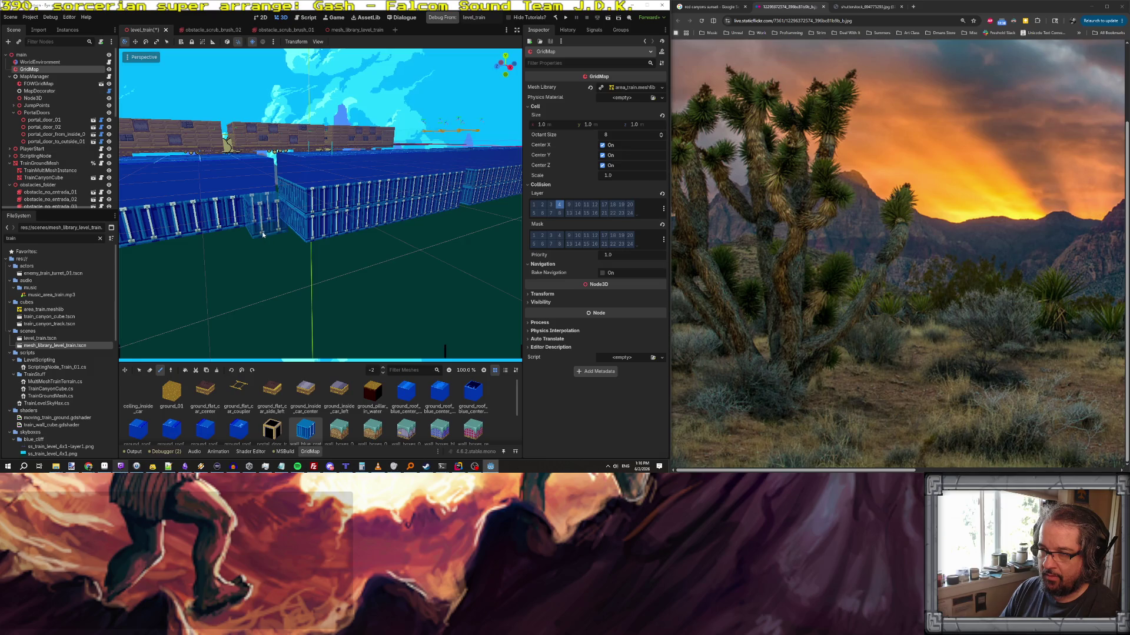
pyautogui.scroll(5, 265, 232)
pyautogui.moveTo(344, 230); pyautogui.dragTo(222, 264)
pyautogui.scroll(-10, 223, 264)
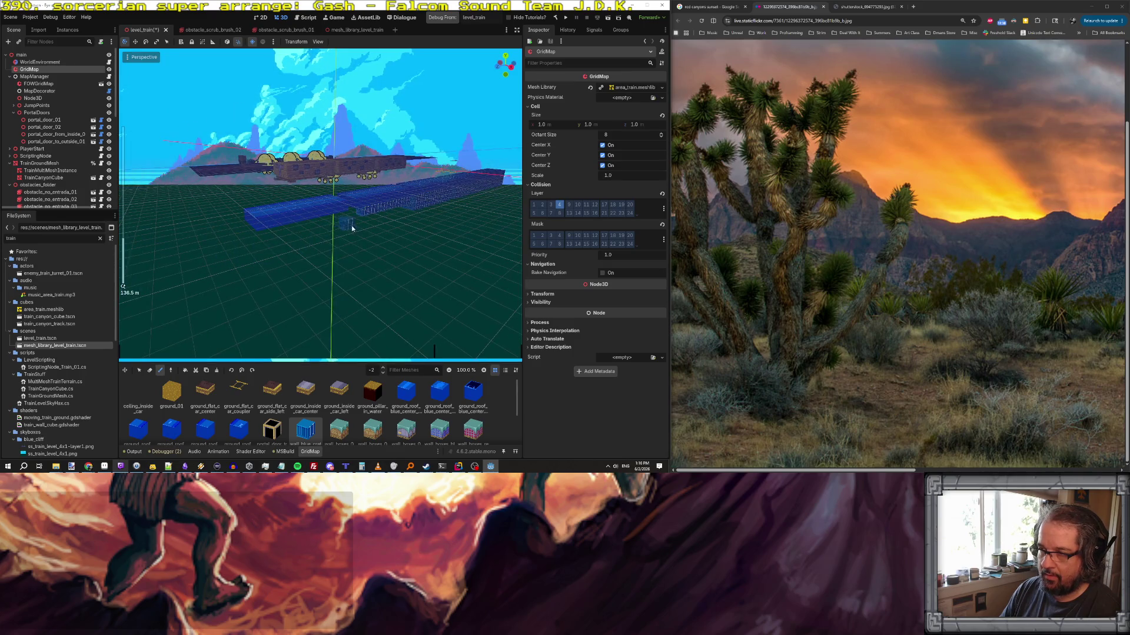
pyautogui.scroll(5, 391, 235)
pyautogui.scroll(-5, 390, 237)
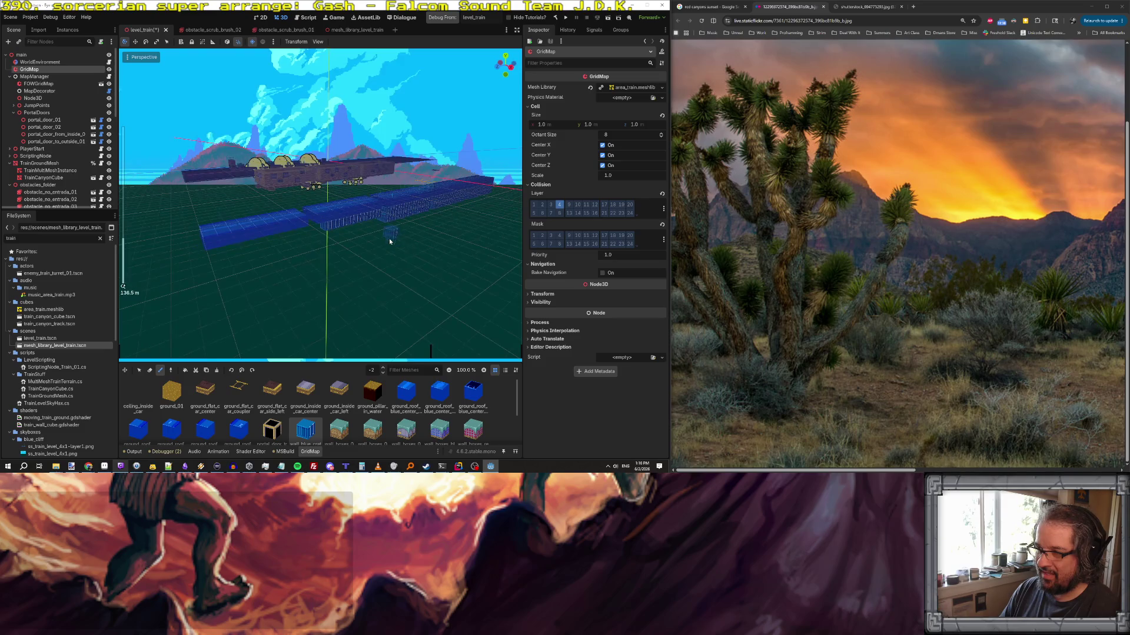
pyautogui.scroll(3, 390, 238)
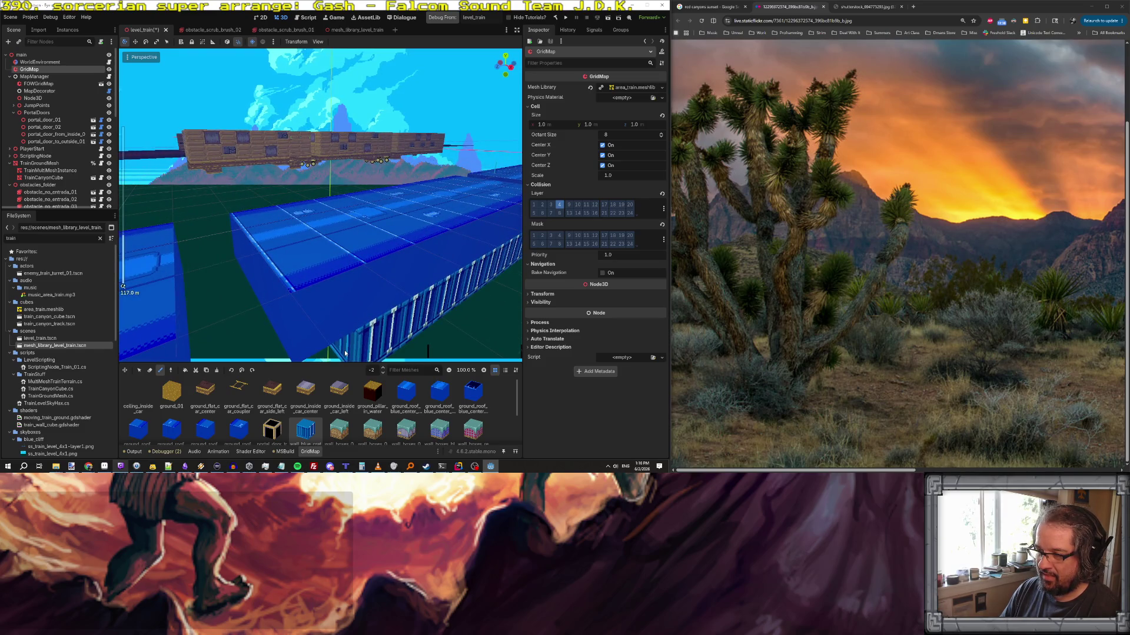
pyautogui.scroll(-2, 337, 259)
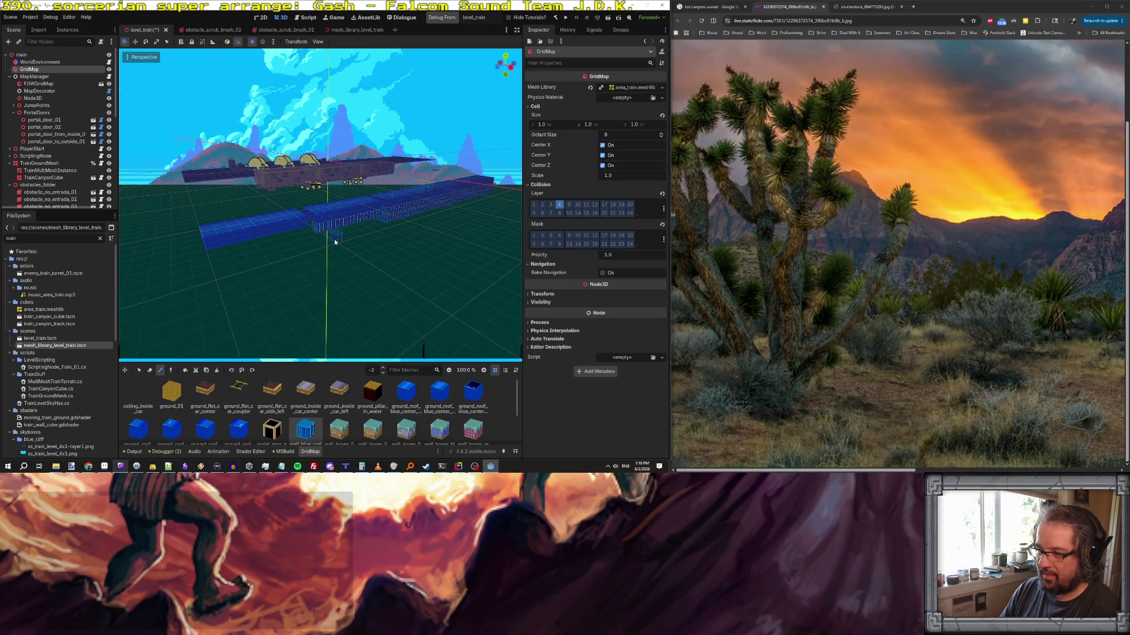
pyautogui.scroll(5, 326, 247)
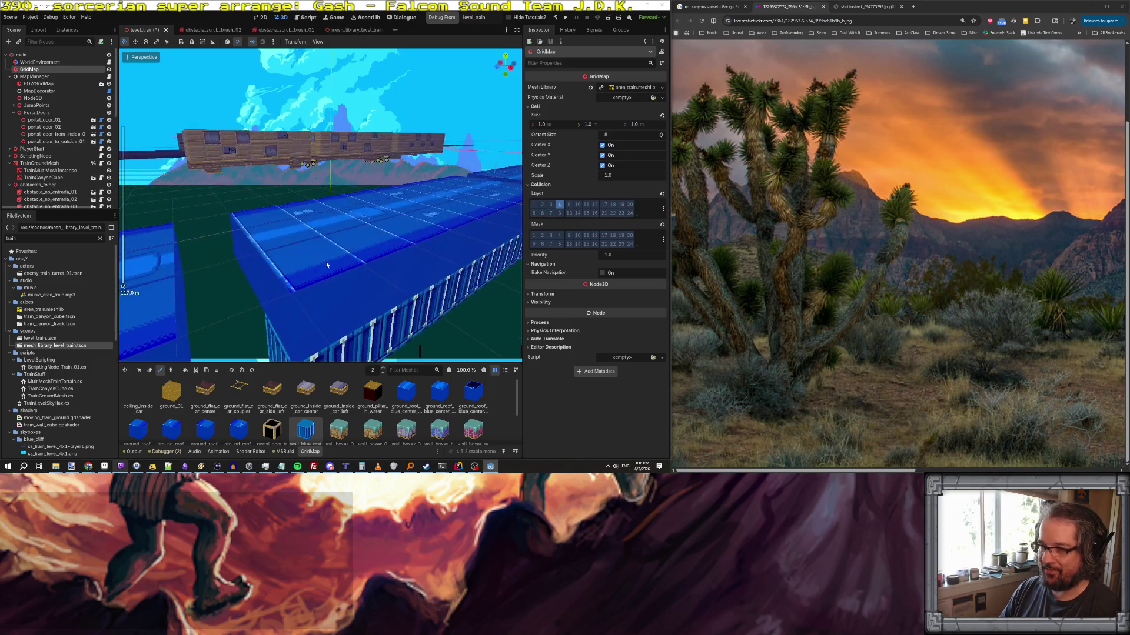
pyautogui.scroll(-5, 336, 269)
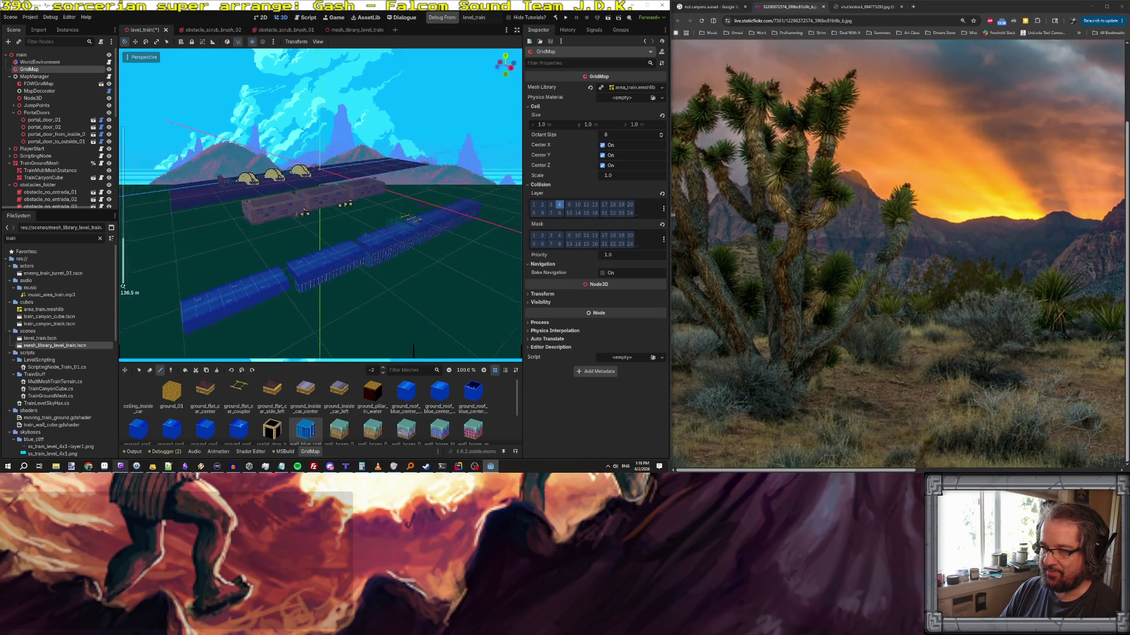
# - Paint more container cells along the back wall
pyautogui.moveTo(414, 350); pyautogui.dragTo(399, 351)
pyautogui.moveTo(258, 194); pyautogui.dragTo(364, 187)
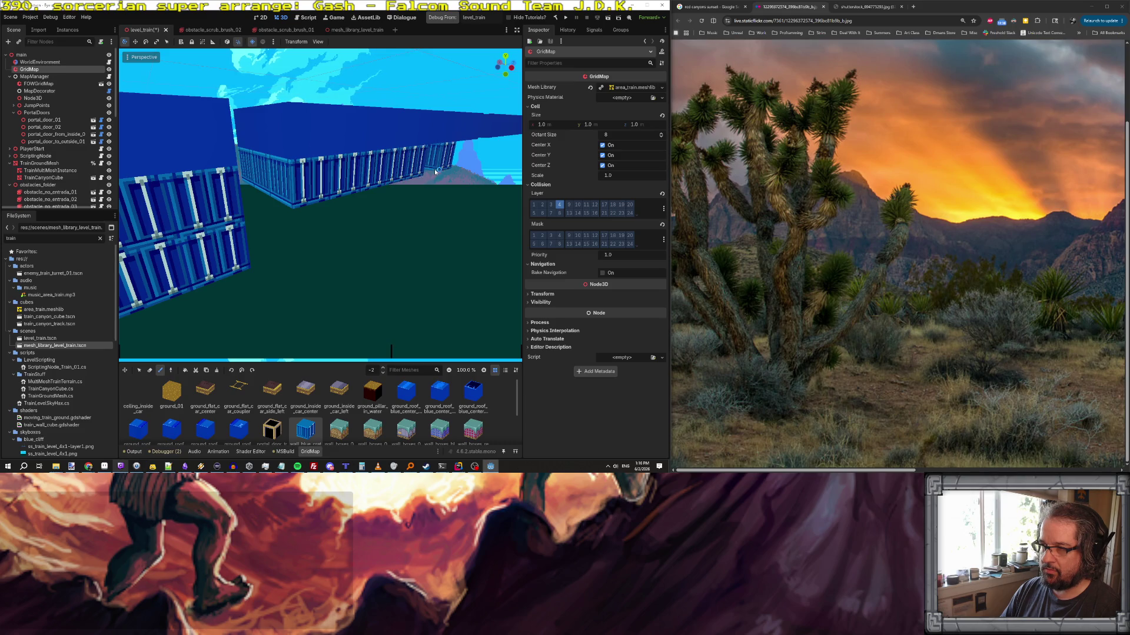
pyautogui.moveTo(431, 173)
pyautogui.mouseDown()
pyautogui.moveTo(506, 177)
pyautogui.moveTo(460, 184)
pyautogui.mouseUp()
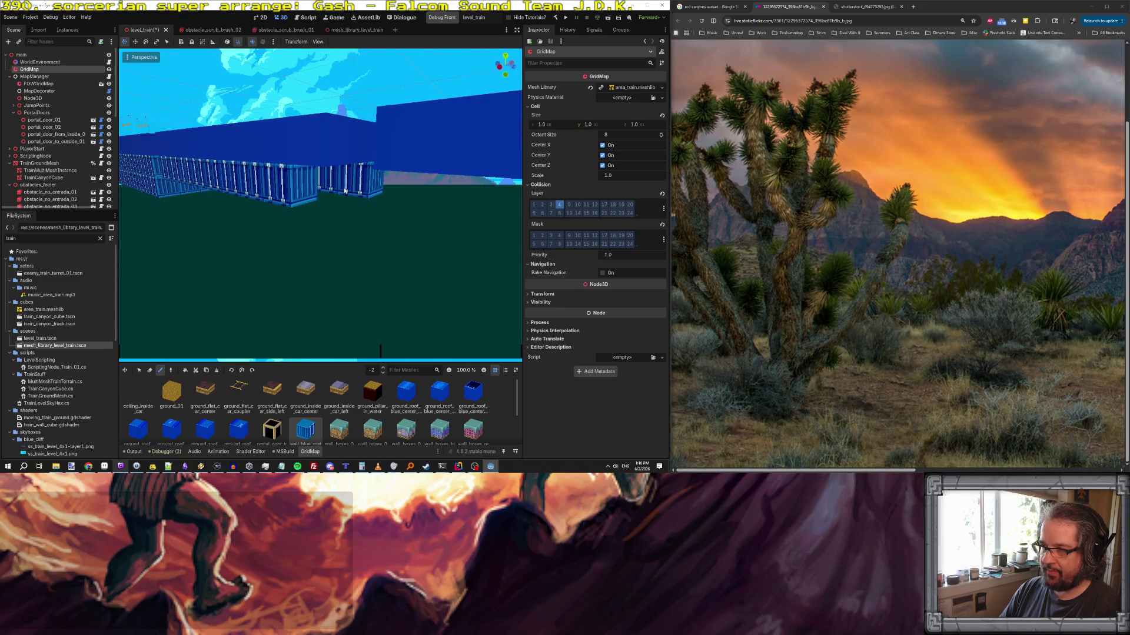
pyautogui.moveTo(327, 206)
pyautogui.mouseDown()
pyautogui.moveTo(219, 206)
pyautogui.moveTo(238, 227)
pyautogui.moveTo(329, 183)
pyautogui.moveTo(162, 188)
pyautogui.moveTo(341, 152)
pyautogui.moveTo(416, 167)
pyautogui.mouseUp()
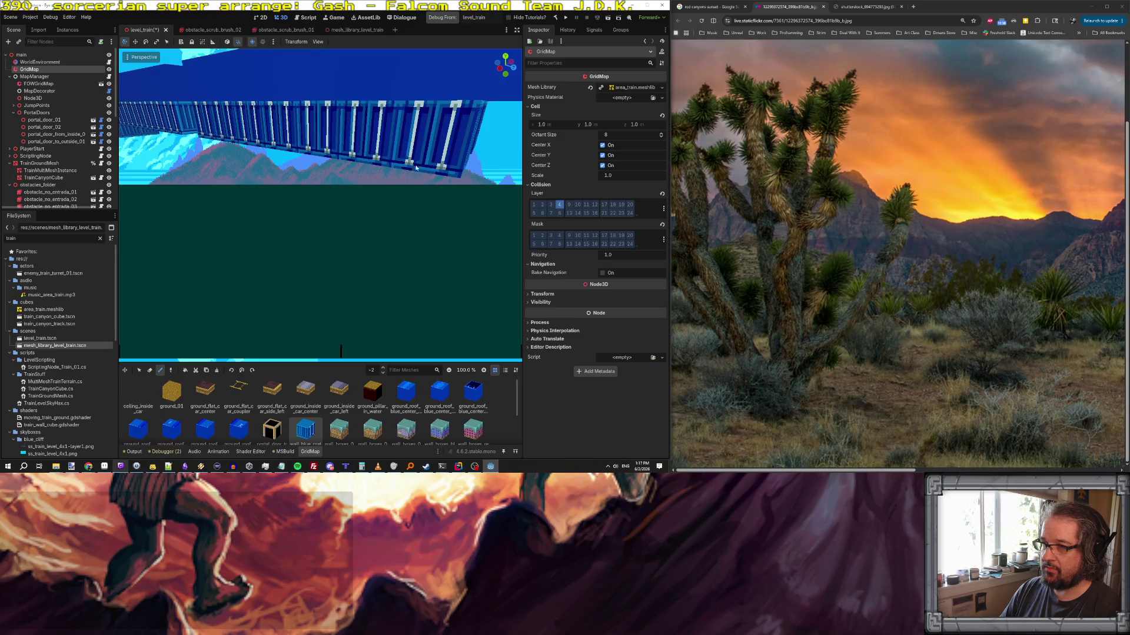
# - Orbit under the bridge and fill a strip of cells beneath it with container panels
pyautogui.scroll(-5, 453, 152)
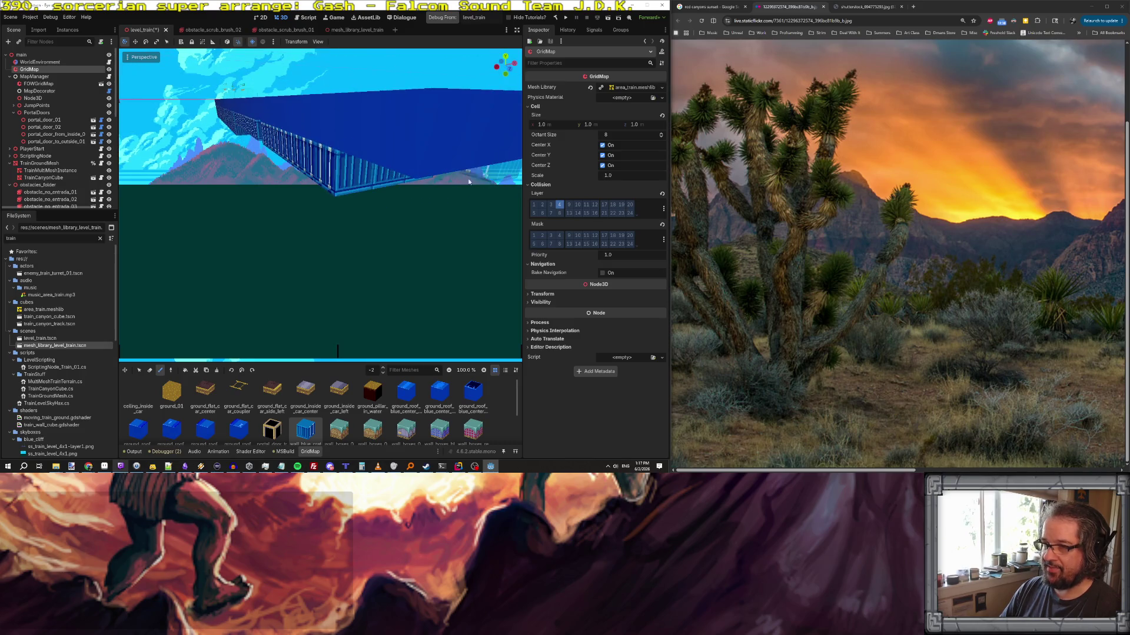
pyautogui.moveTo(376, 200)
pyautogui.mouseDown()
pyautogui.moveTo(403, 214)
pyautogui.moveTo(459, 207)
pyautogui.mouseUp()
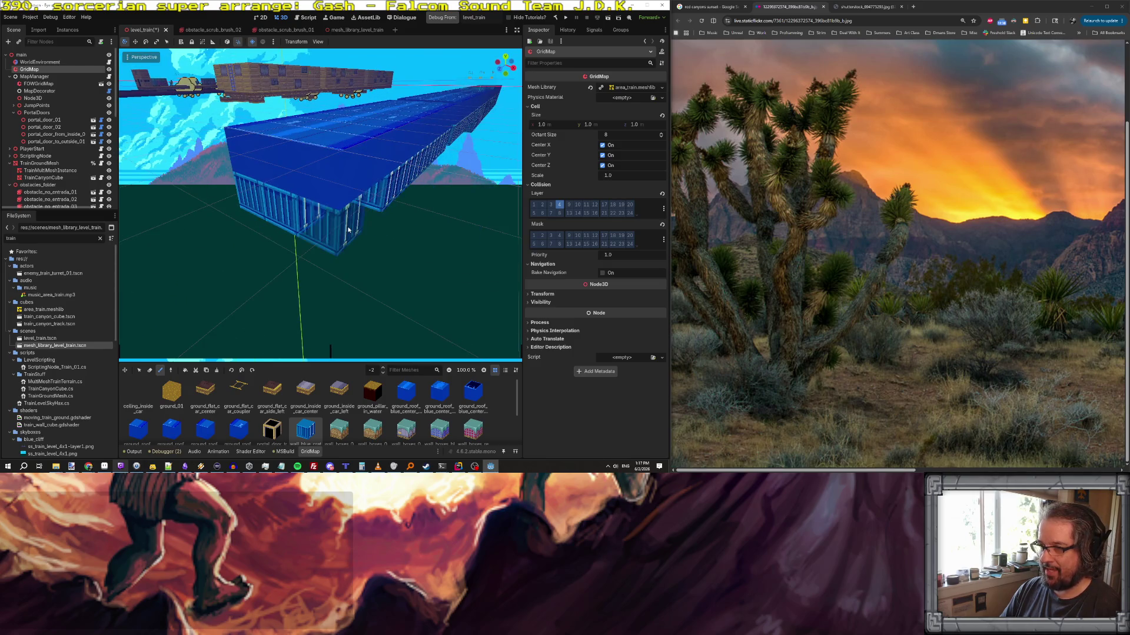
pyautogui.moveTo(365, 220)
pyautogui.mouseDown()
pyautogui.moveTo(383, 203)
pyautogui.moveTo(429, 210)
pyautogui.moveTo(358, 164)
pyautogui.mouseUp()
pyautogui.scroll(3, 368, 212)
pyautogui.keyDown('ctrl'); pyautogui.scroll(-1, 359, 169); pyautogui.keyUp('ctrl')
pyautogui.scroll(-5, 359, 169)
pyautogui.scroll(5, 353, 188)
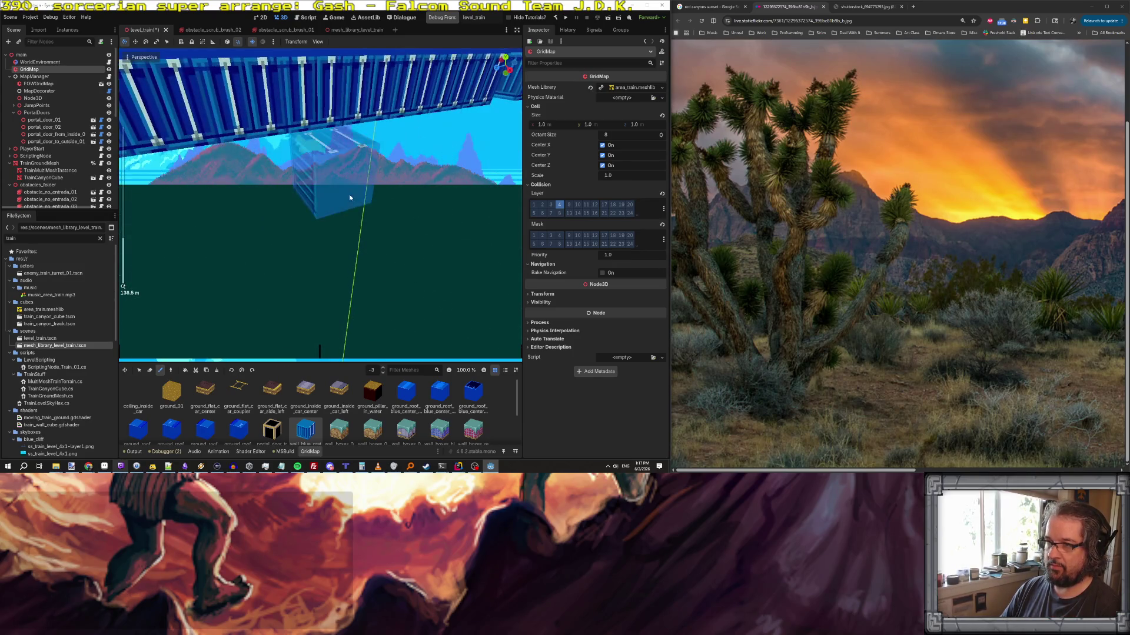
pyautogui.scroll(5, 350, 198)
pyautogui.scroll(-5, 320, 203)
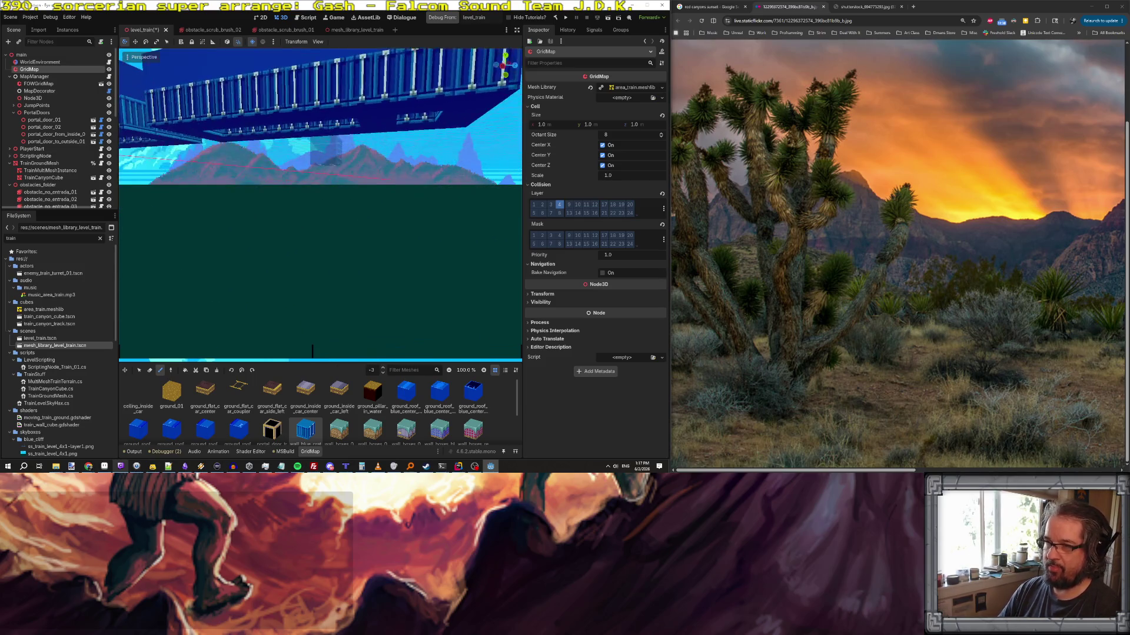
pyautogui.moveTo(318, 206); pyautogui.dragTo(193, 146)
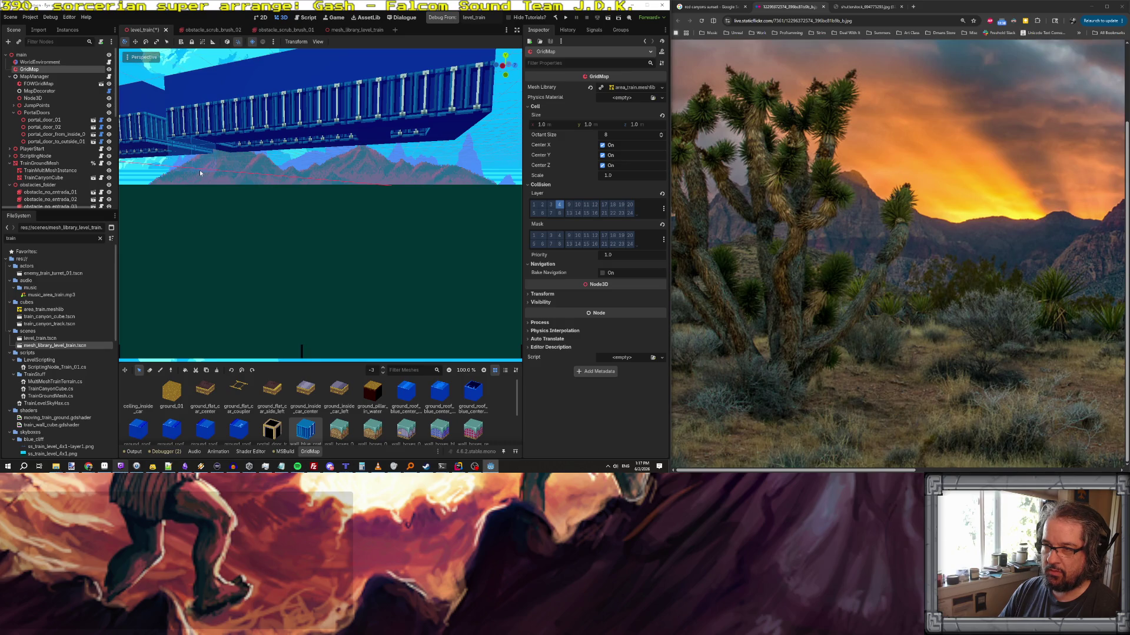
pyautogui.moveTo(199, 170); pyautogui.dragTo(436, 173)
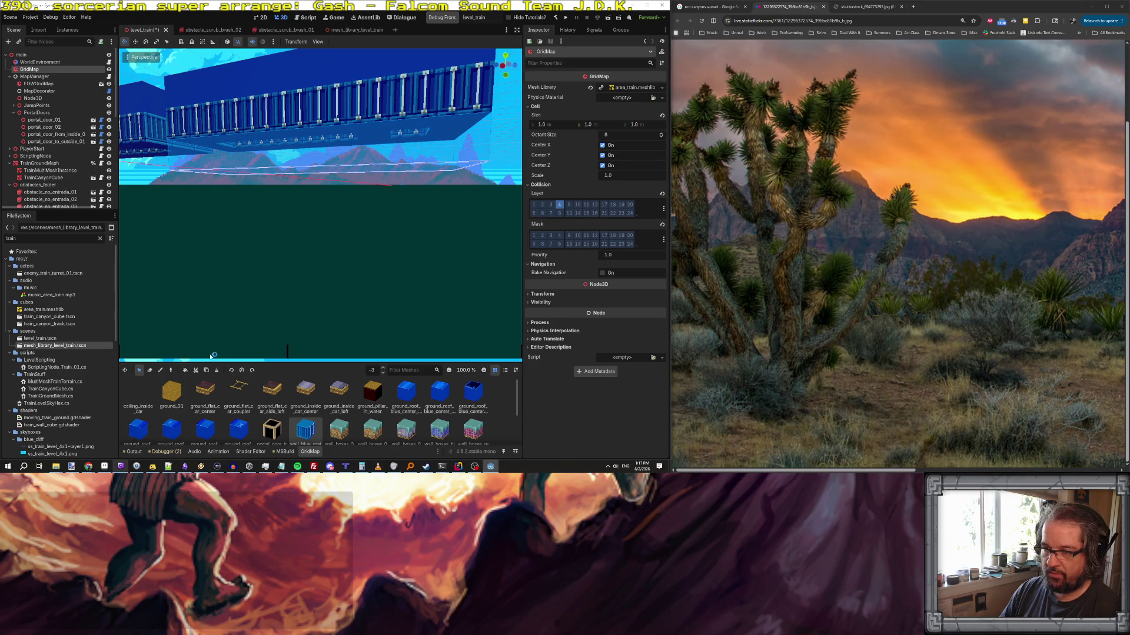
pyautogui.click(186, 370)
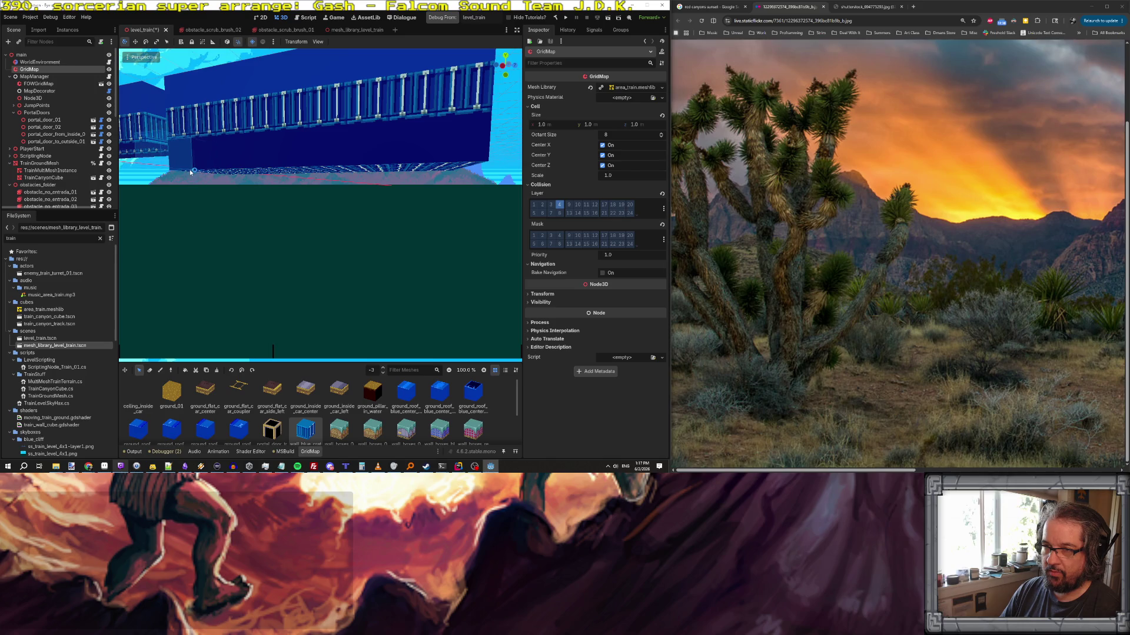
# - Mark a wider area under the bridge and fill it with a second panel row
pyautogui.moveTo(192, 172); pyautogui.dragTo(453, 174)
pyautogui.moveTo(451, 175); pyautogui.dragTo(443, 173)
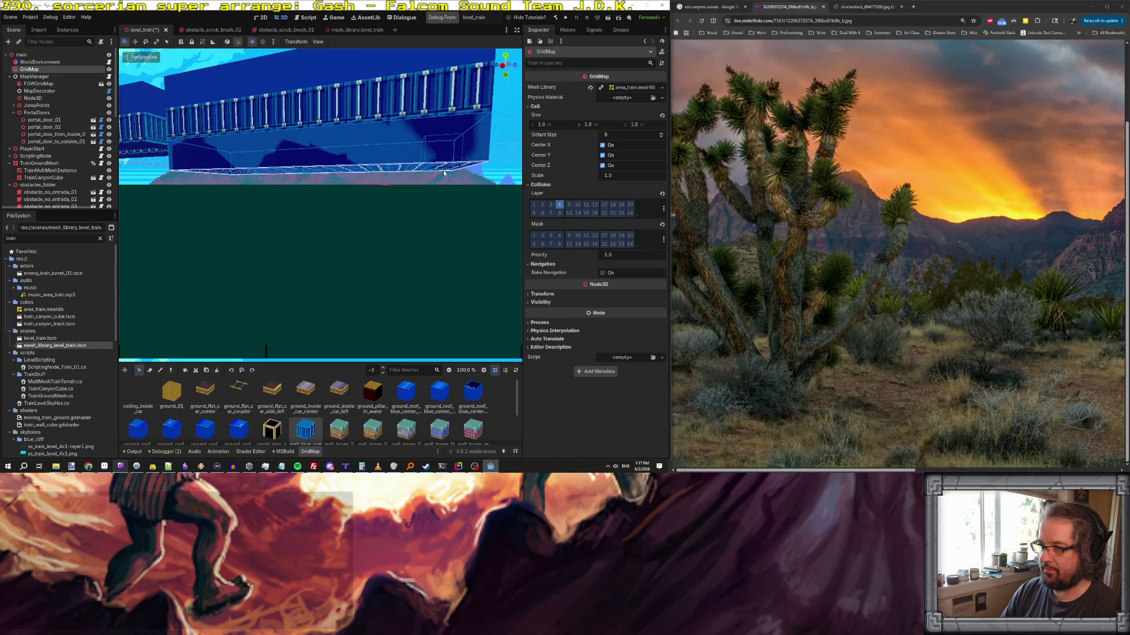
pyautogui.click(254, 372)
pyautogui.moveTo(353, 241); pyautogui.dragTo(234, 167)
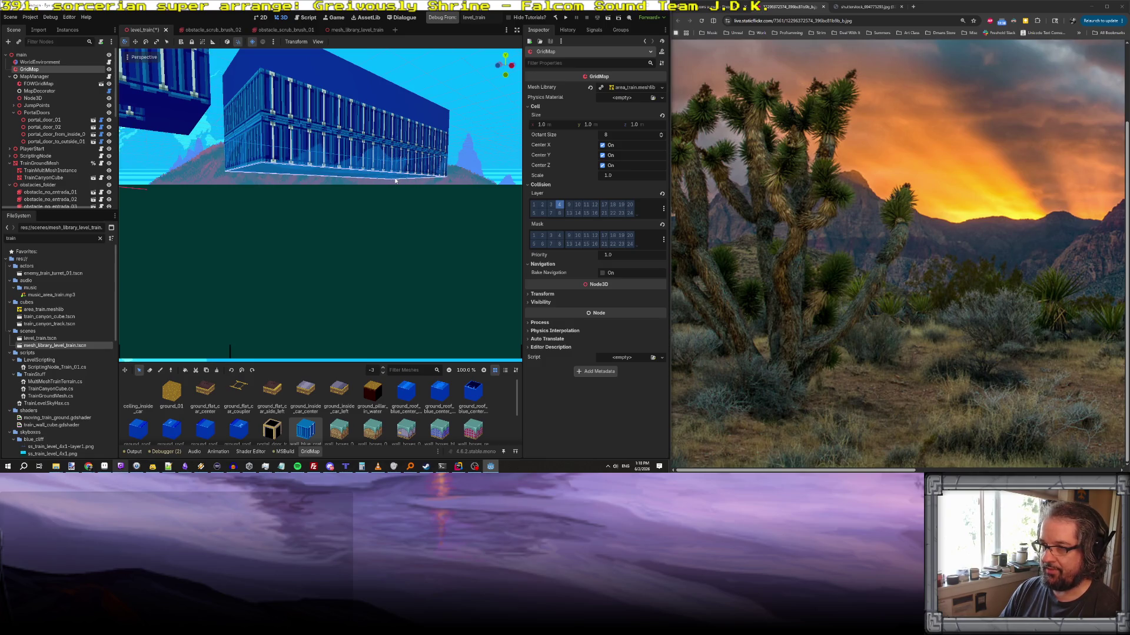
# - Rotate the container wall piece and fill a wide area beneath the long train wall
pyautogui.click(253, 371)
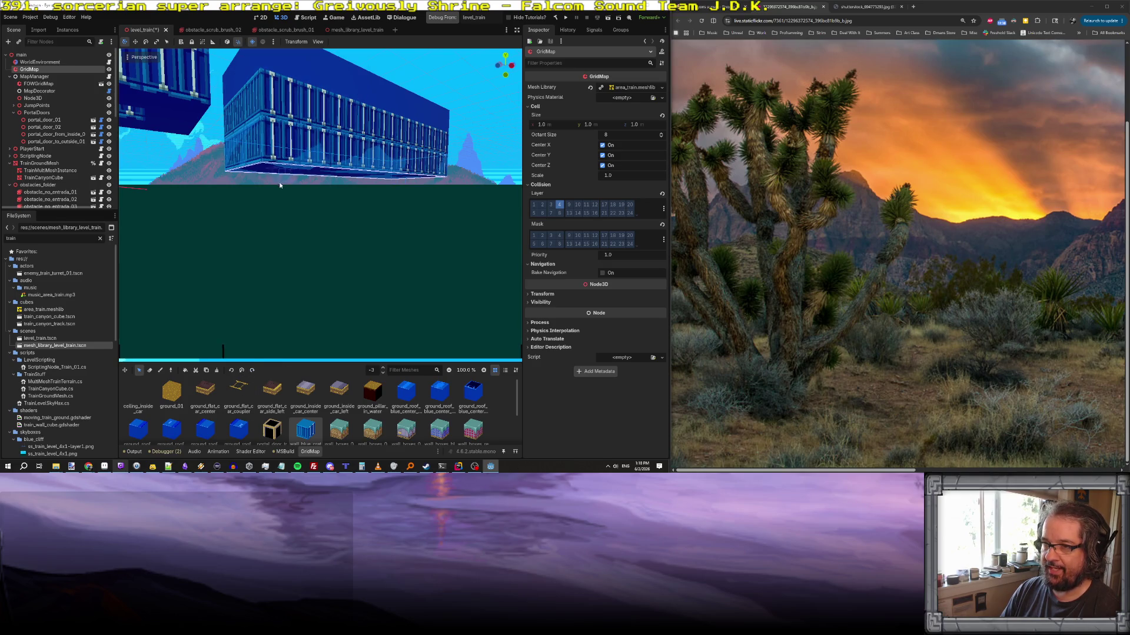
pyautogui.rightClick(291, 240)
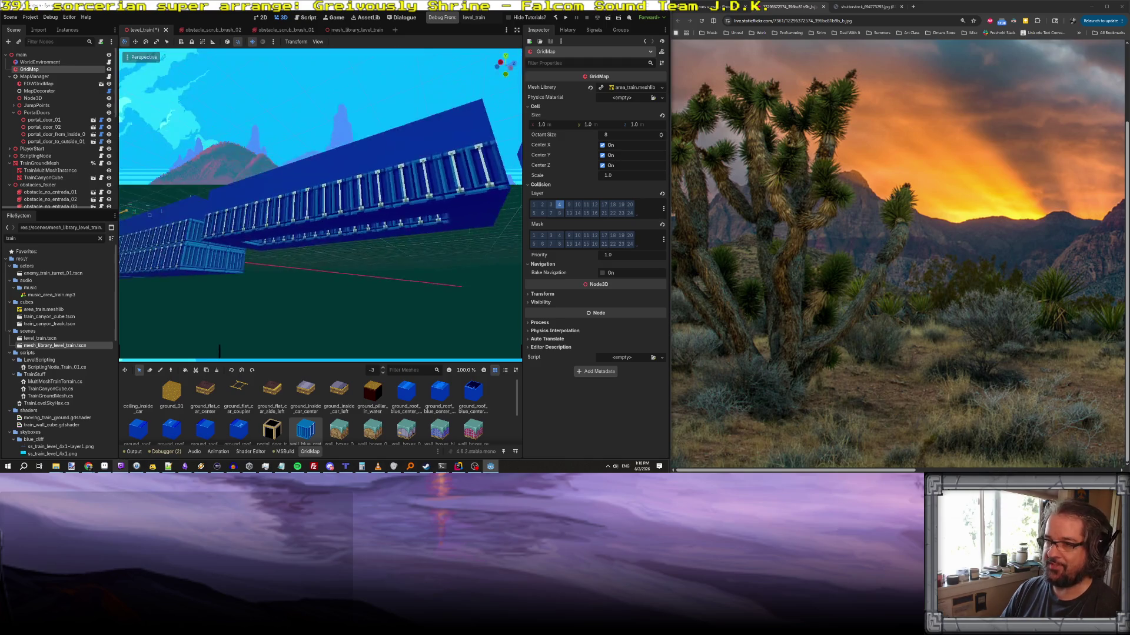
pyautogui.press('a')
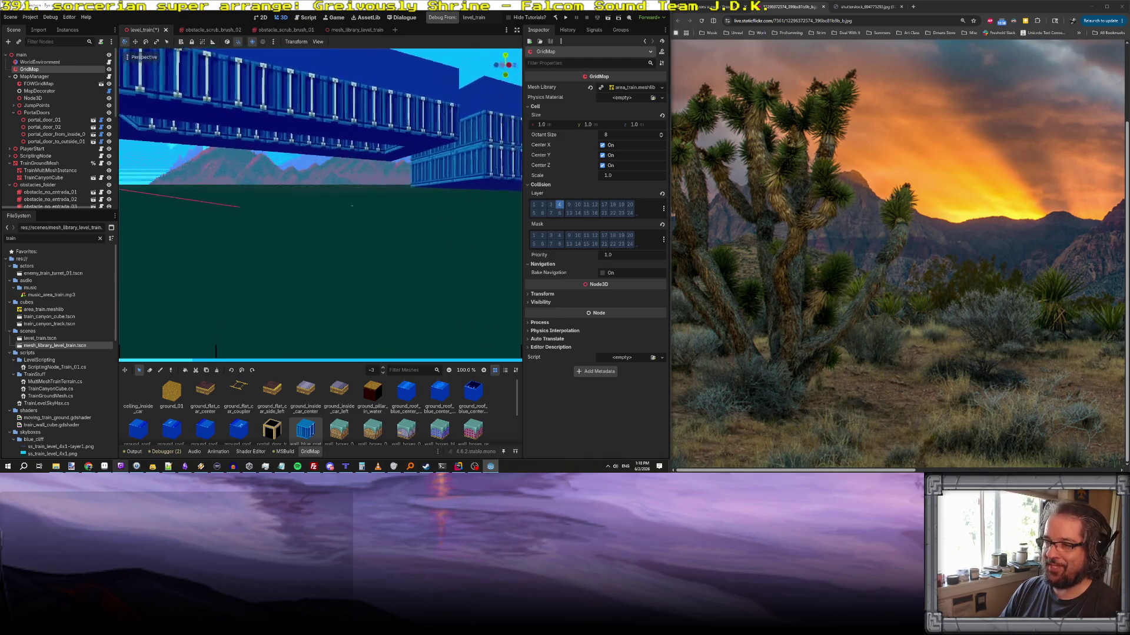
pyautogui.press('a')
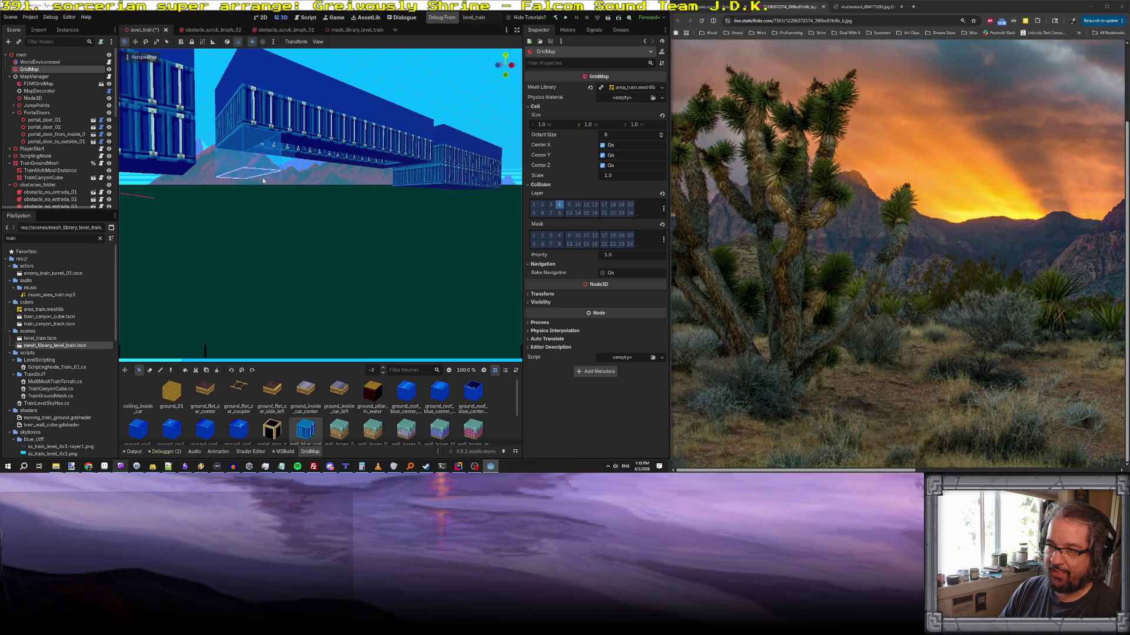
pyautogui.moveTo(258, 176); pyautogui.dragTo(410, 186)
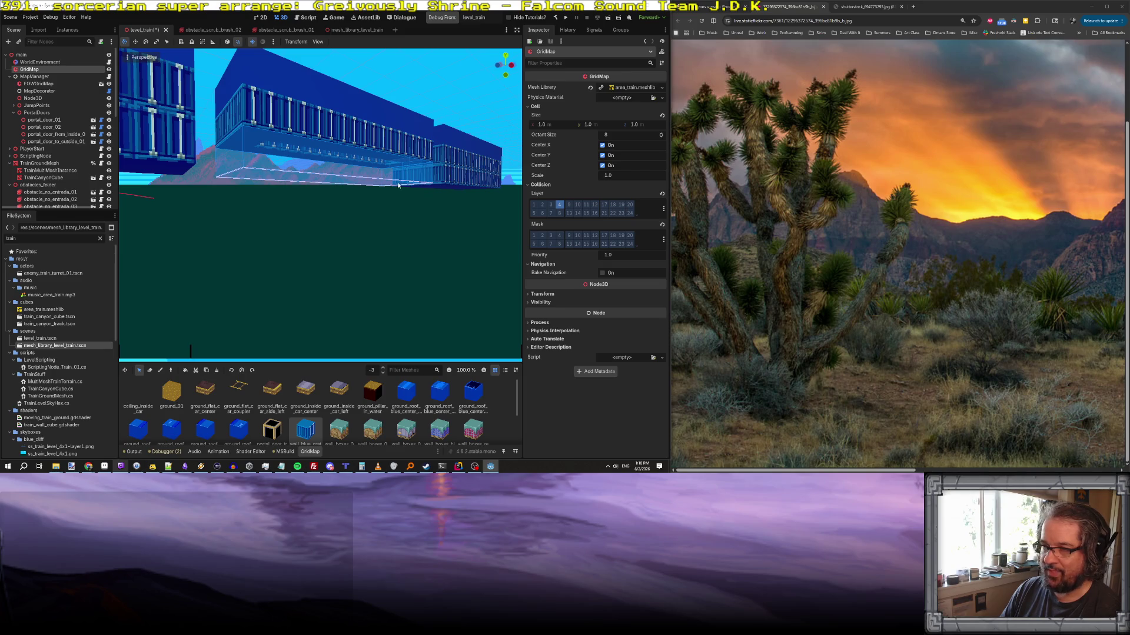
pyautogui.click(185, 370)
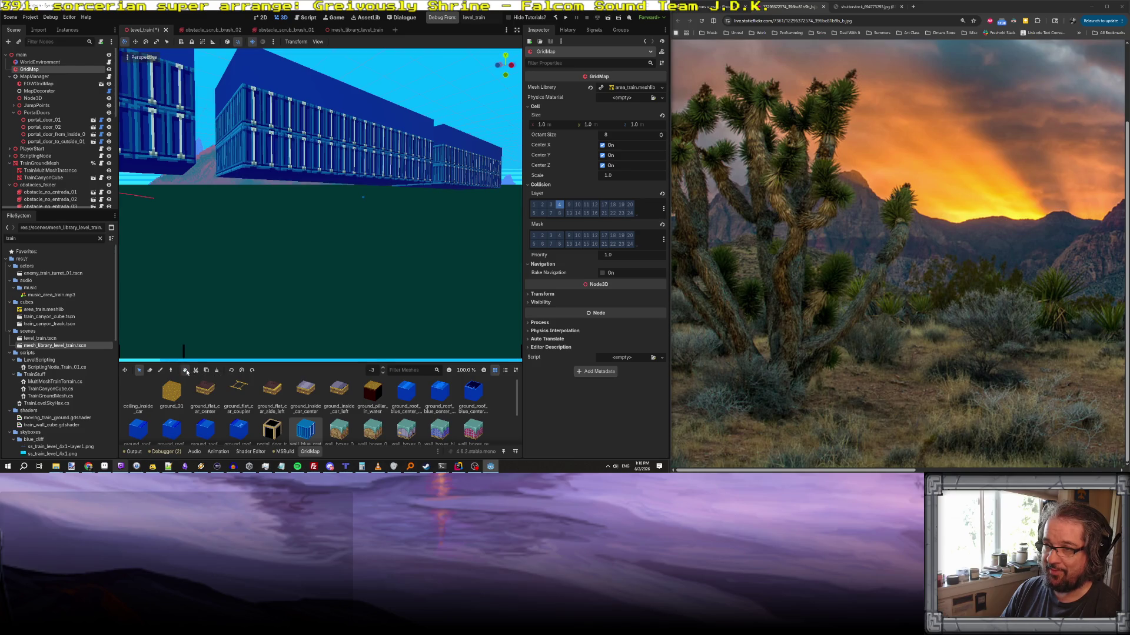
pyautogui.moveTo(275, 284)
pyautogui.mouseDown()
pyautogui.moveTo(312, 276)
pyautogui.moveTo(282, 265)
pyautogui.moveTo(271, 235)
pyautogui.moveTo(294, 224)
pyautogui.moveTo(294, 206)
pyautogui.moveTo(291, 221)
pyautogui.moveTo(367, 211)
pyautogui.mouseUp()
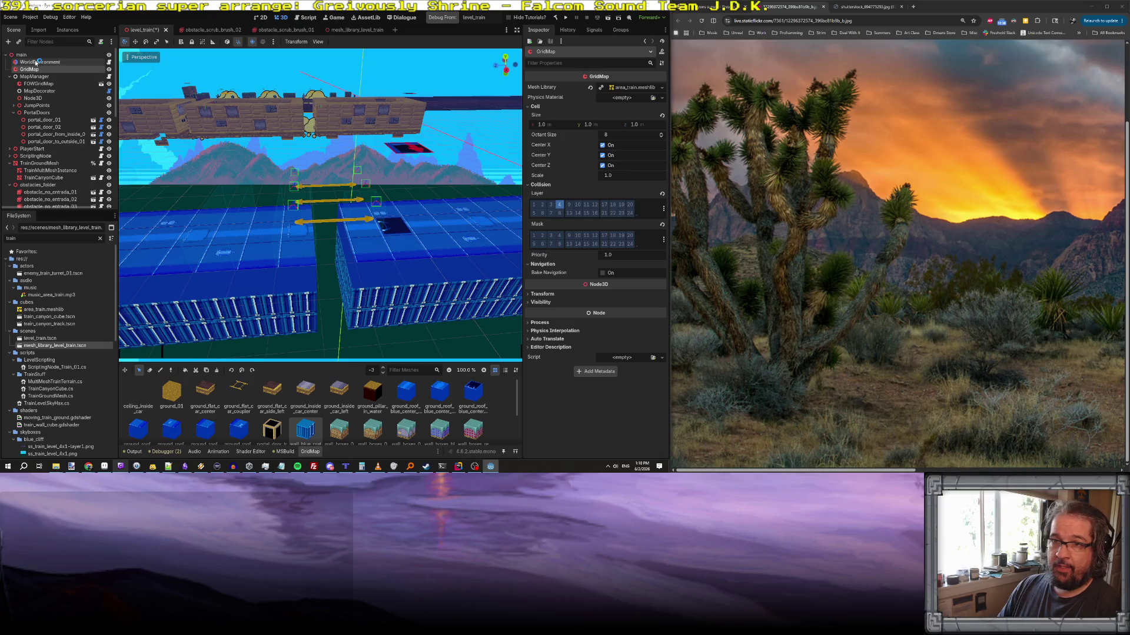
# - Select the pair of jump entities in the viewport and Scene tree
pyautogui.click(33, 62)
pyautogui.click(20, 55)
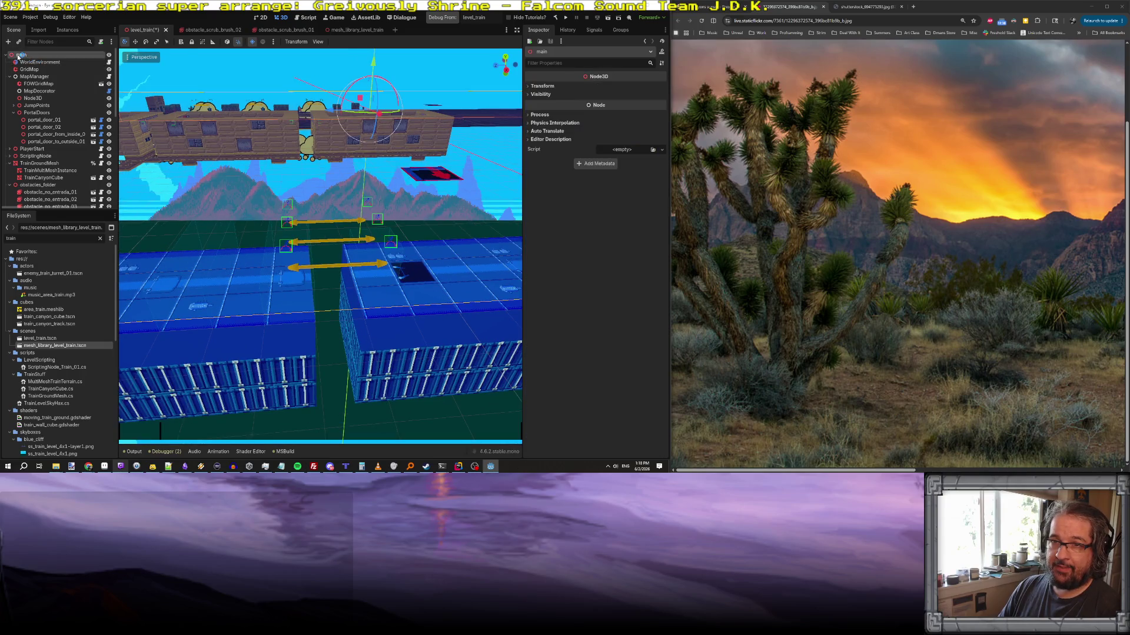
pyautogui.click(392, 241)
pyautogui.keyDown('shift'); pyautogui.click(287, 248); pyautogui.keyUp('shift')
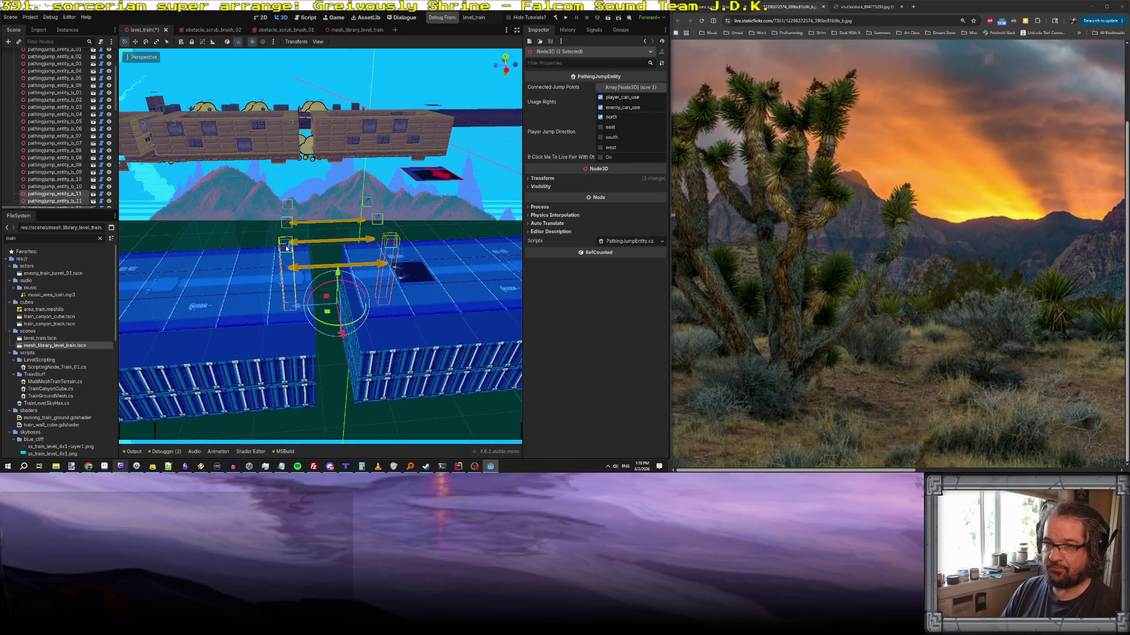
pyautogui.scroll(-5, 48, 192)
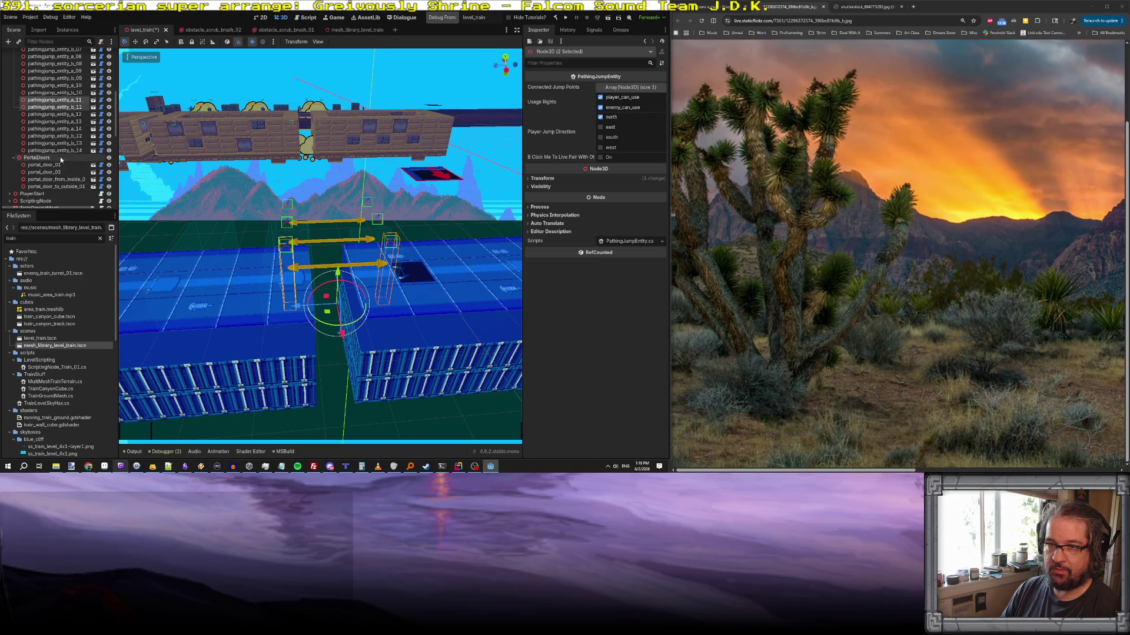
pyautogui.click(55, 150)
pyautogui.click(67, 143)
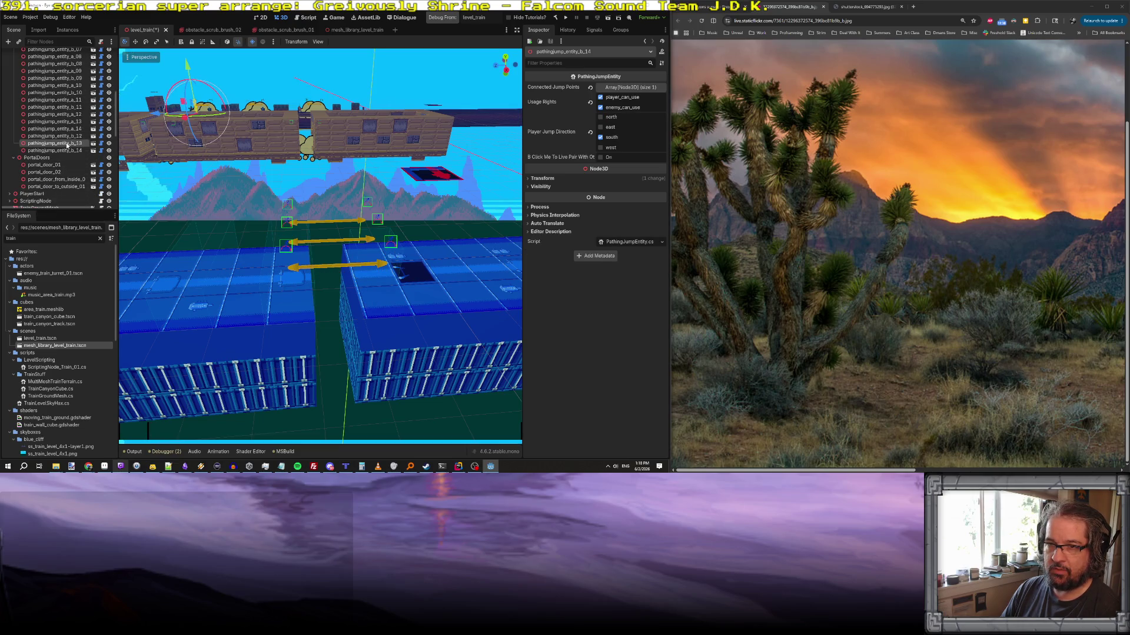
pyautogui.click(67, 136)
pyautogui.click(67, 128)
pyautogui.click(68, 121)
pyautogui.click(68, 114)
pyautogui.click(68, 107)
pyautogui.click(69, 100)
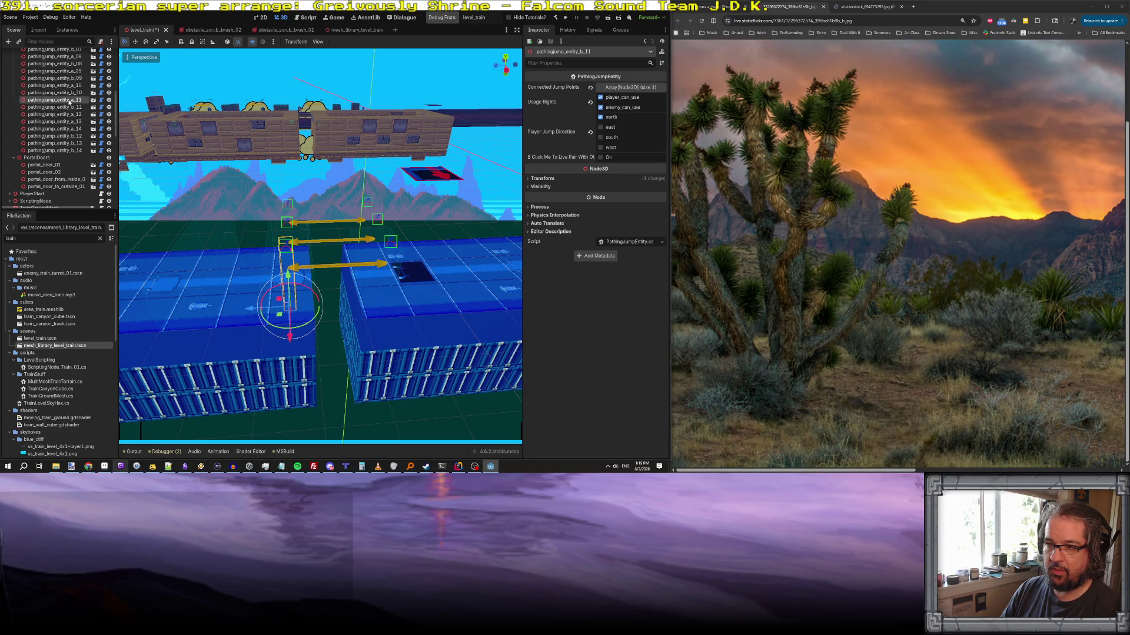
pyautogui.keyDown('shift'); pyautogui.click(67, 107); pyautogui.keyUp('shift')
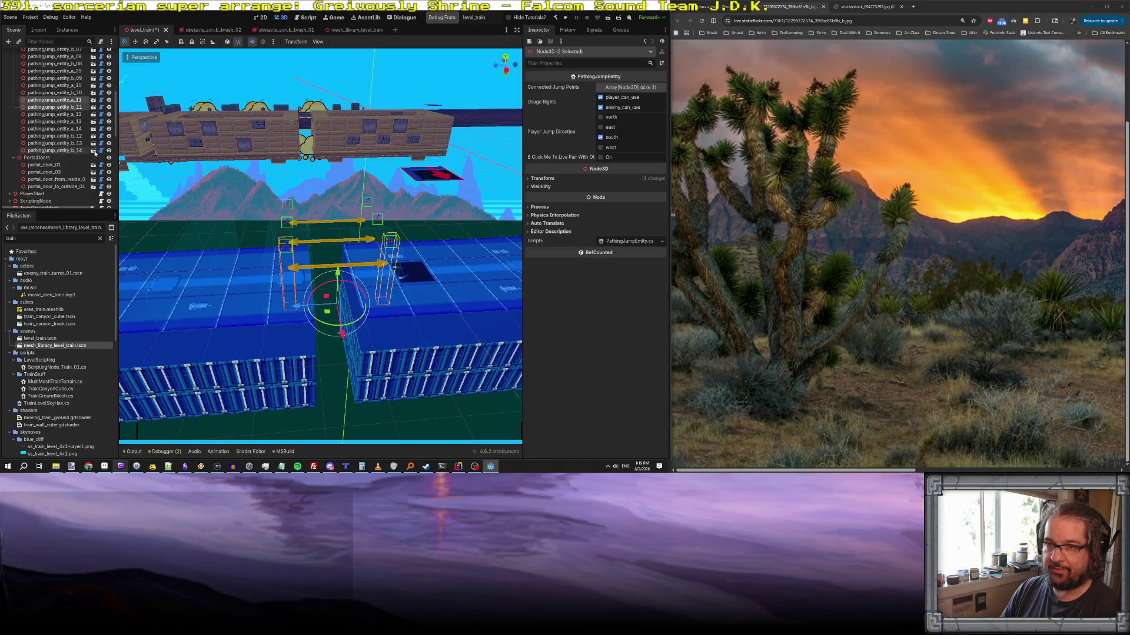
# - Duplicate the jump pair and rename the a copy to pathingjump_entity_a_row3_01
pyautogui.rightClick(67, 109)
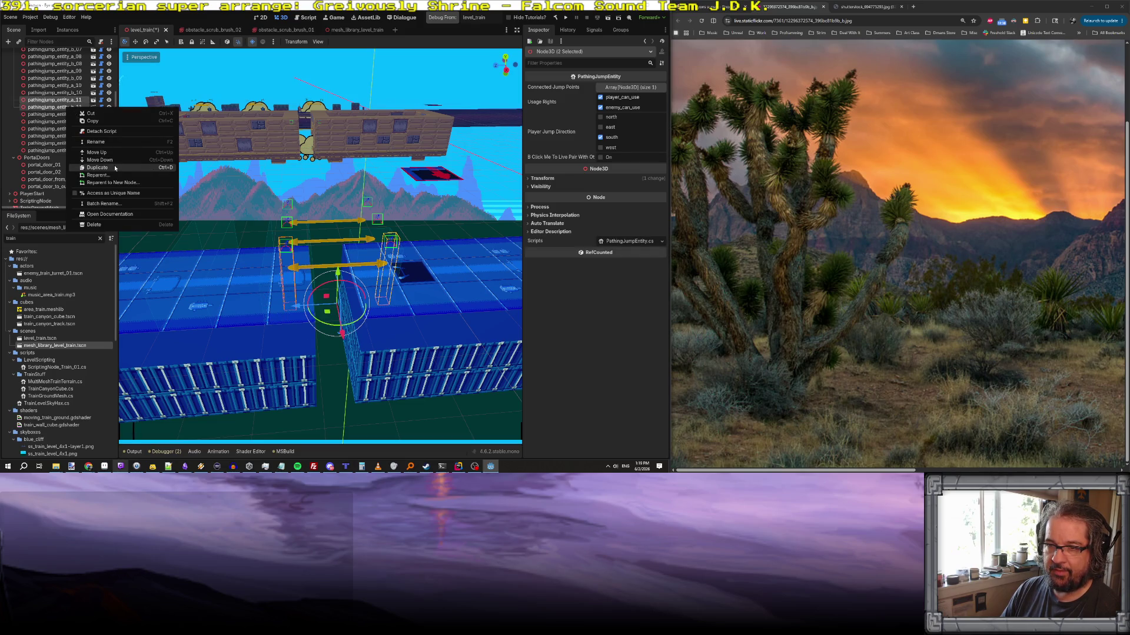
pyautogui.click(113, 163)
pyautogui.click(80, 115)
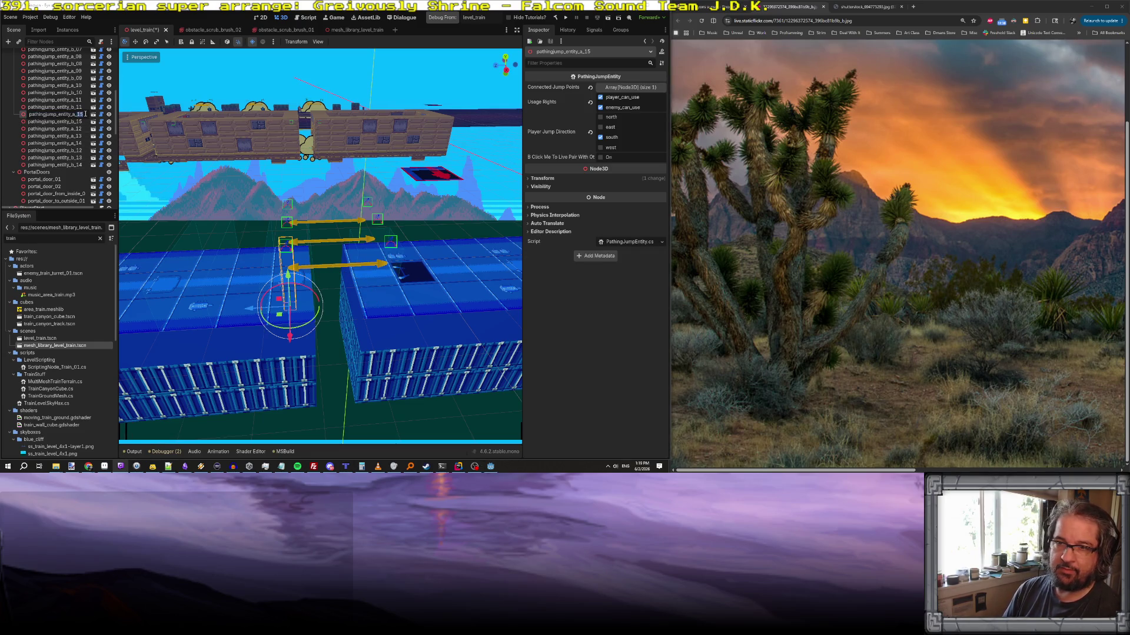
pyautogui.write('tra')
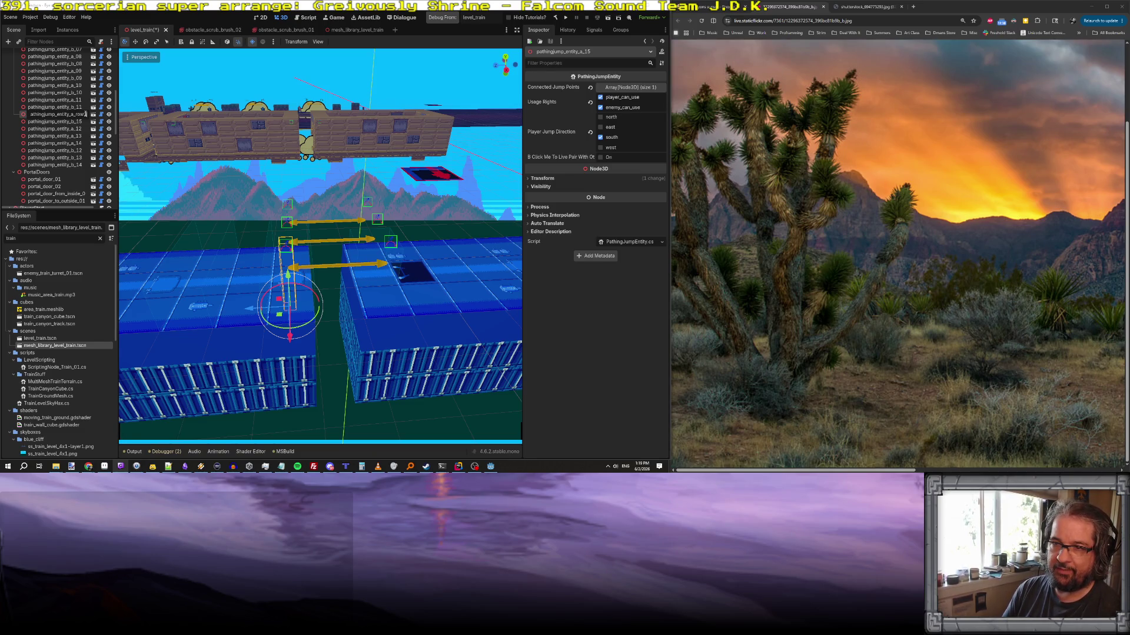
pyautogui.press('BackSpace')
pyautogui.press('BackSpace')
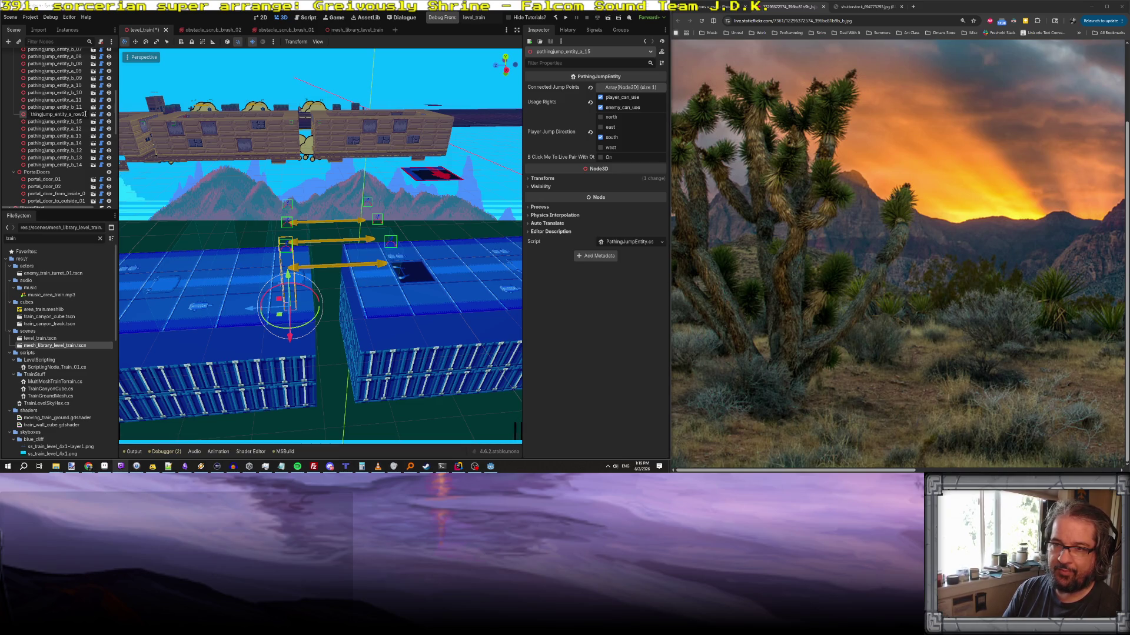
pyautogui.write('01')
pyautogui.press('Return')
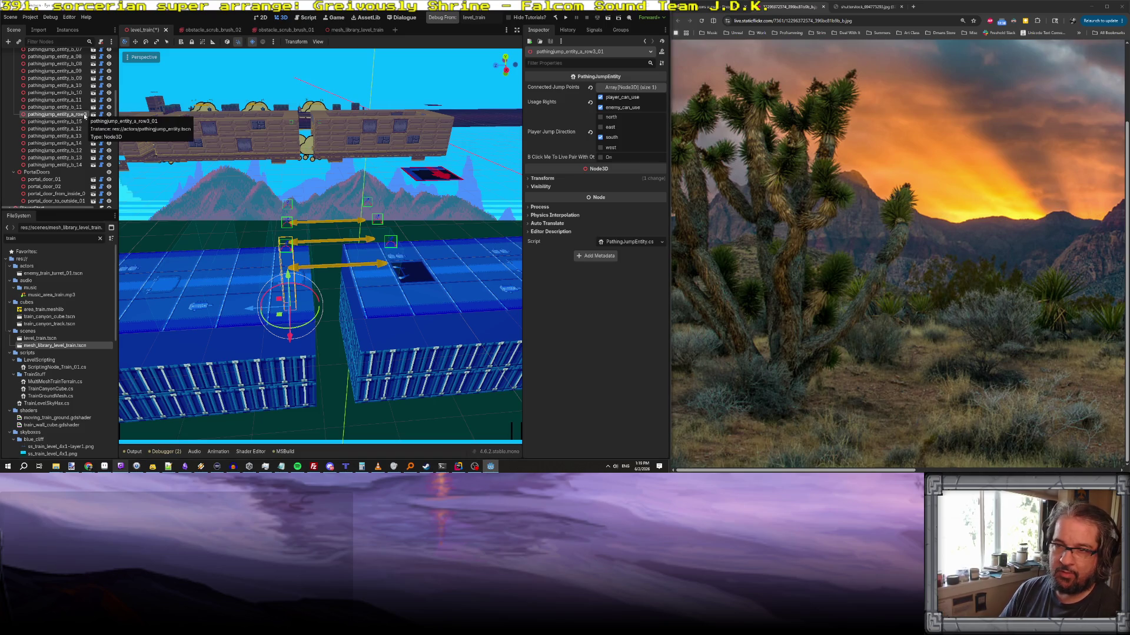
# - Rename the b copy to pathingjump_entity_b_row3_01, then select both renamed copies
pyautogui.click(64, 121)
pyautogui.rightClick(79, 123)
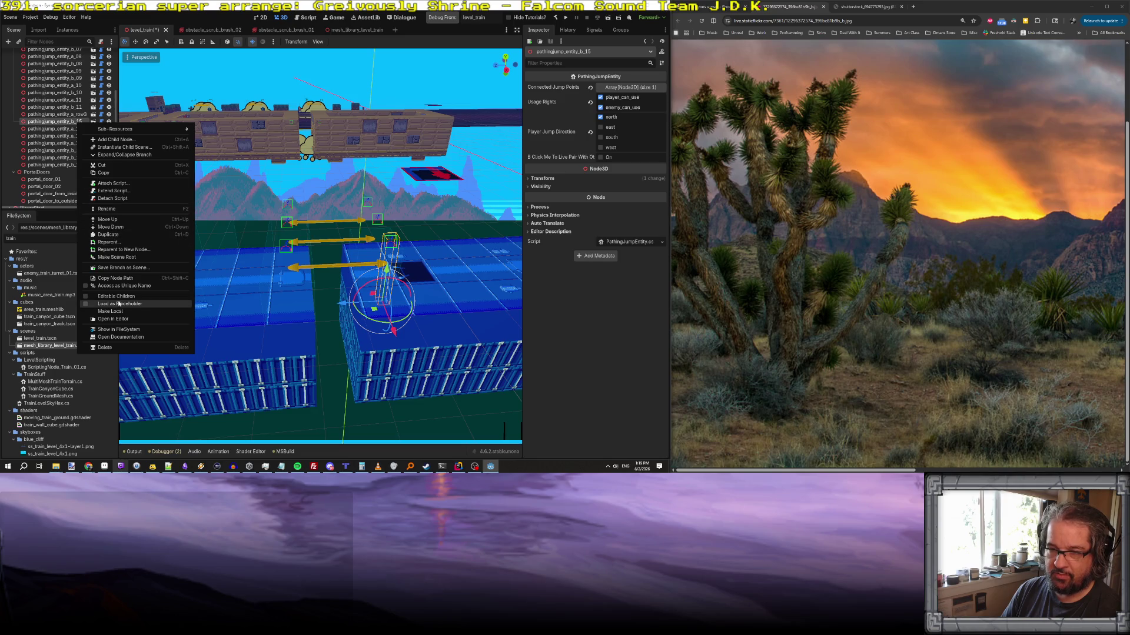
pyautogui.click(107, 208)
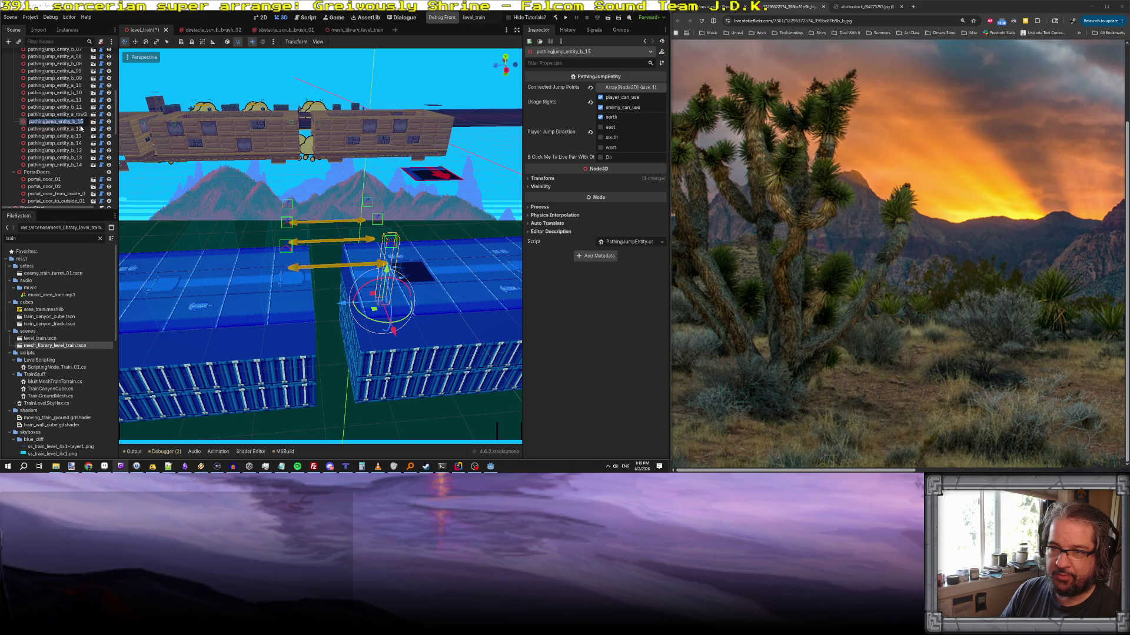
pyautogui.press('BackSpace')
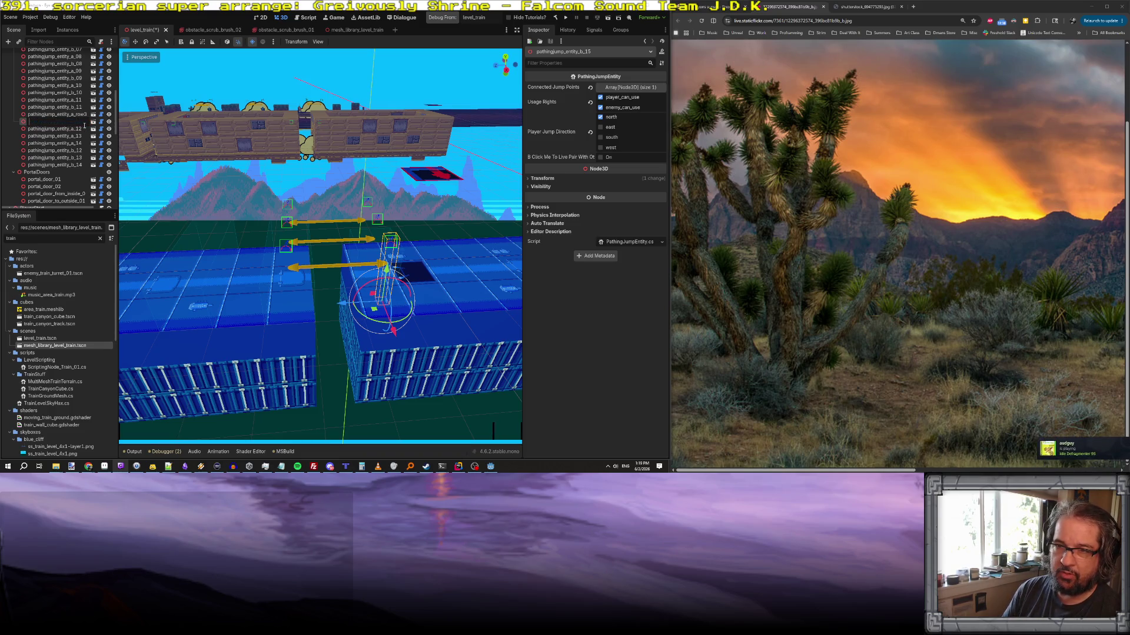
pyautogui.hotkey('ctrl', 'z')
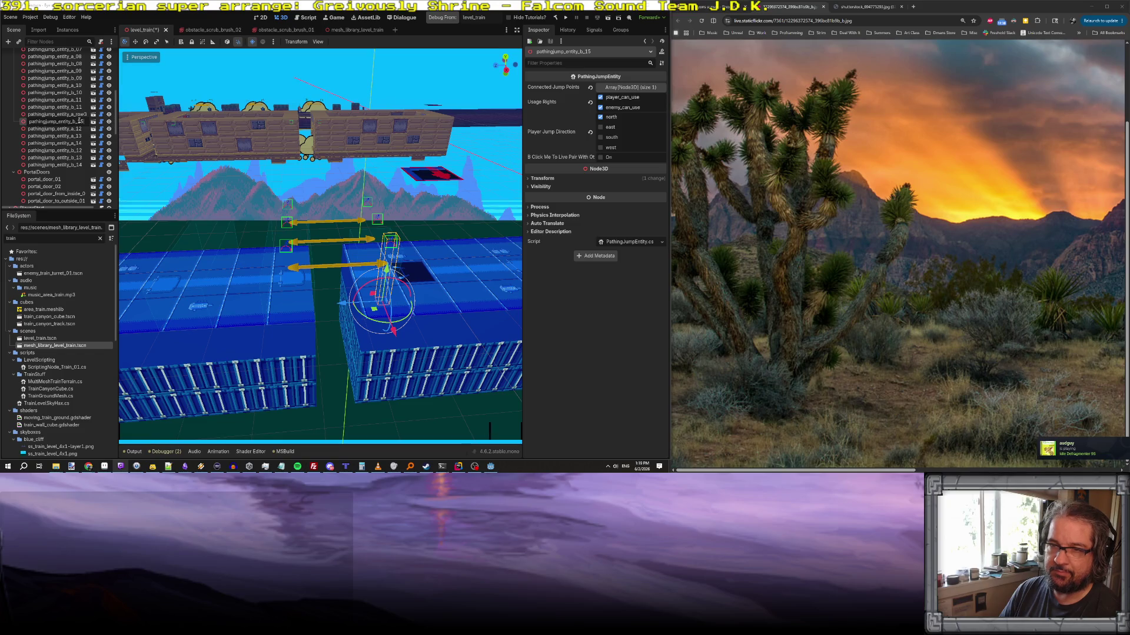
pyautogui.write('ow')
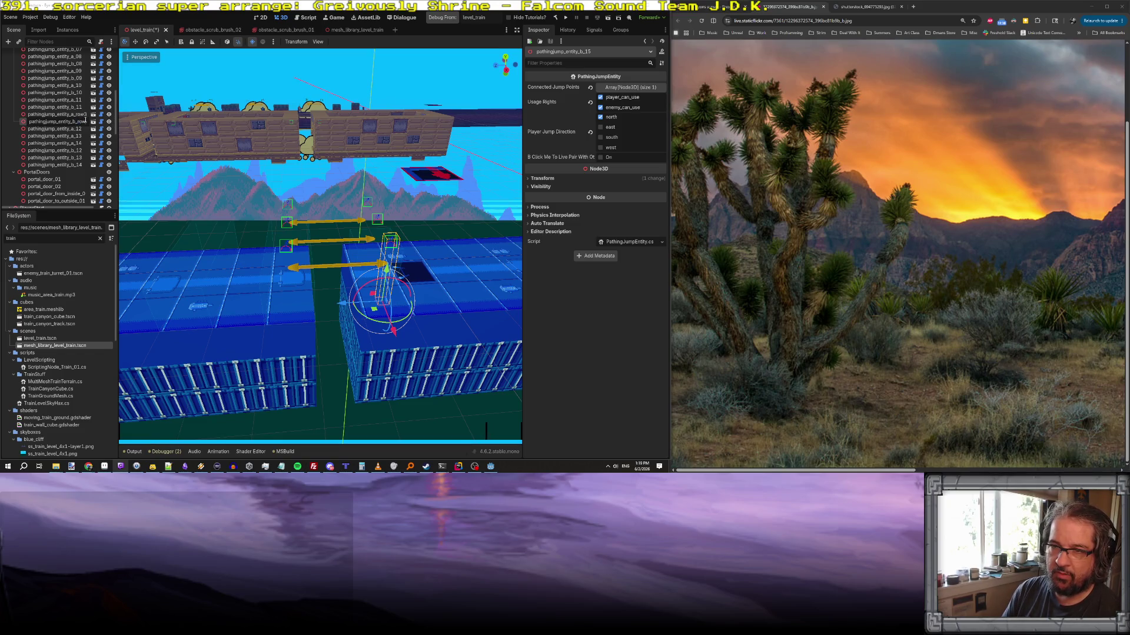
pyautogui.write('3_01')
pyautogui.press('Return')
pyautogui.keyDown('ctrl'); pyautogui.click(82, 115); pyautogui.keyUp('ctrl')
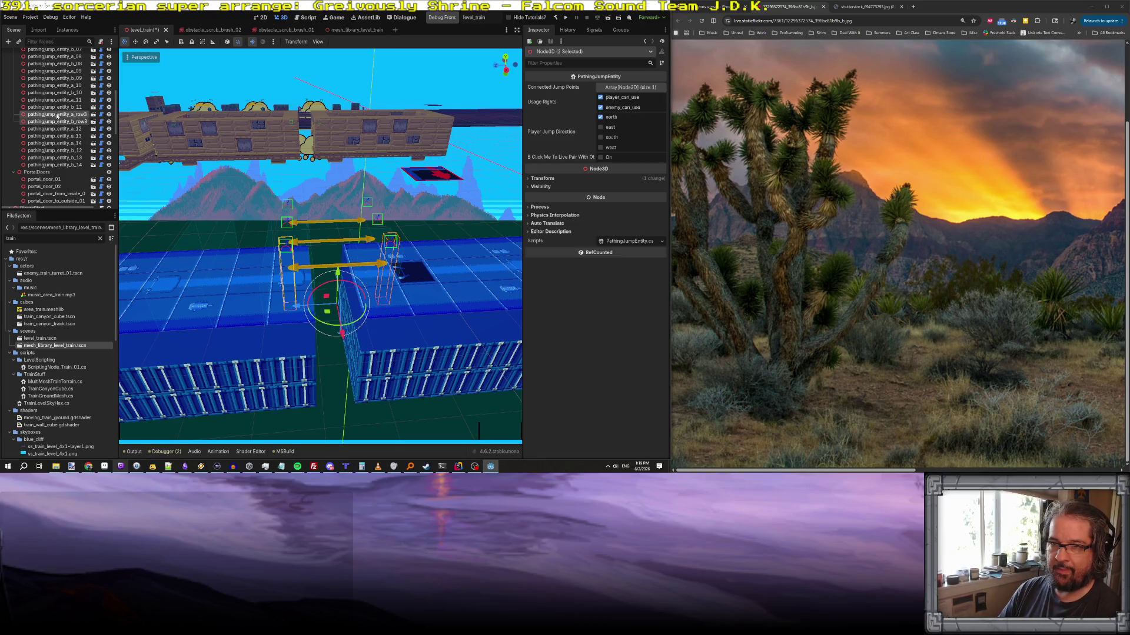
# - Frame the row3 jump-entity pair and drag it 9 units along the train's Z axis
pyautogui.press('f')
pyautogui.scroll(-3, 170, 185)
pyautogui.moveTo(282, 259); pyautogui.dragTo(179, 260)
pyautogui.scroll(5, 179, 260)
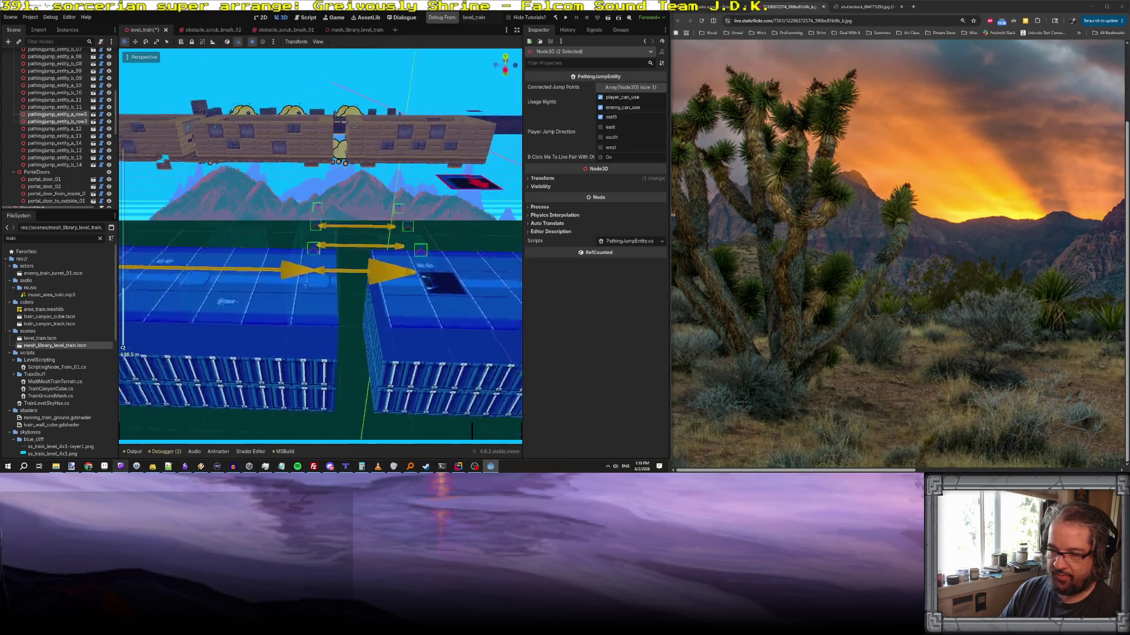
pyautogui.moveTo(123, 348)
pyautogui.mouseDown()
pyautogui.moveTo(467, 430)
pyautogui.moveTo(247, 235)
pyautogui.mouseUp()
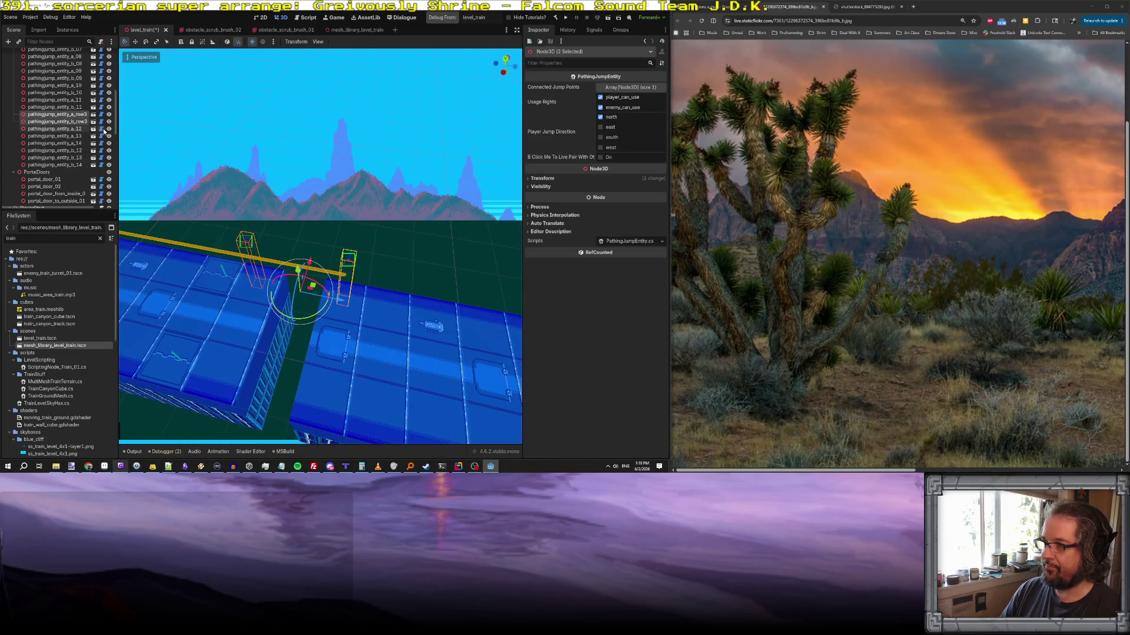
# - Link a_row3_01 and b_row3_01 as a live pair with 'Click Me To Live Pair'
pyautogui.click(72, 115)
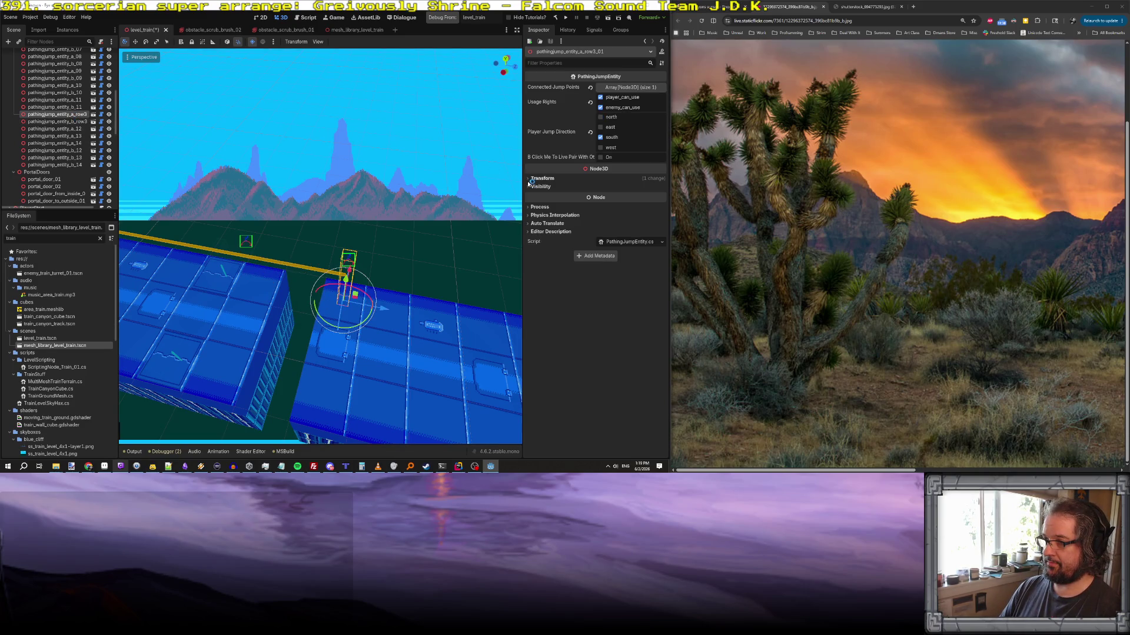
pyautogui.moveTo(522, 151)
pyautogui.mouseDown()
pyautogui.moveTo(404, 151)
pyautogui.moveTo(423, 151)
pyautogui.mouseUp()
pyautogui.keyDown('ctrl'); pyautogui.click(75, 122); pyautogui.keyUp('ctrl')
pyautogui.click(552, 158)
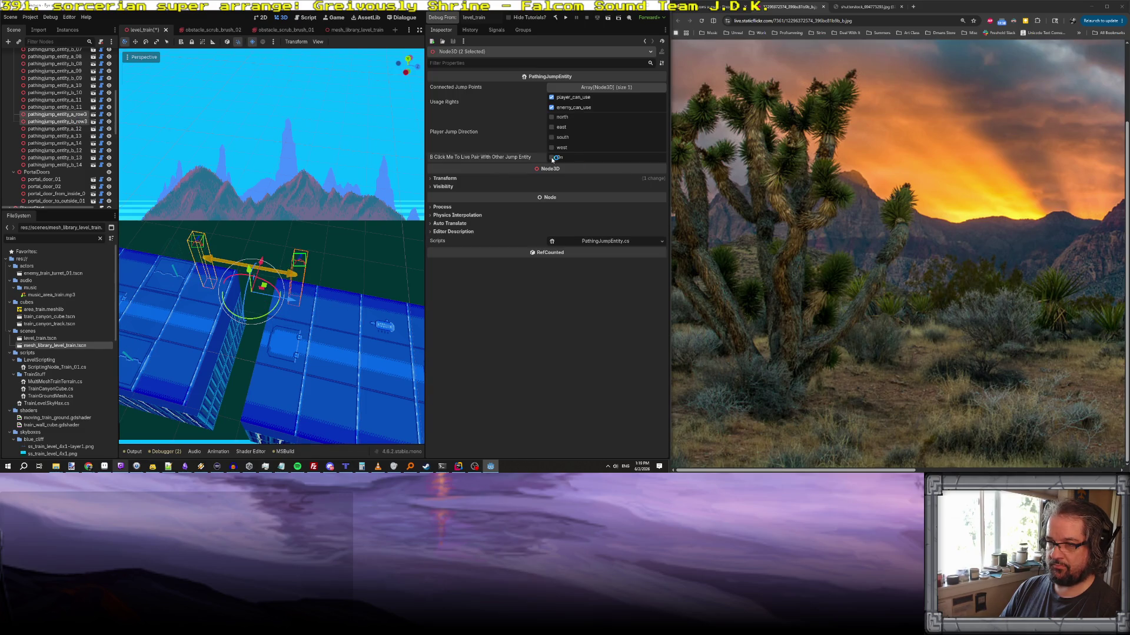
# - Duplicate the row3 pair twice, moving each copy further along the train and live-pairing it
pyautogui.rightClick(75, 117)
pyautogui.click(100, 175)
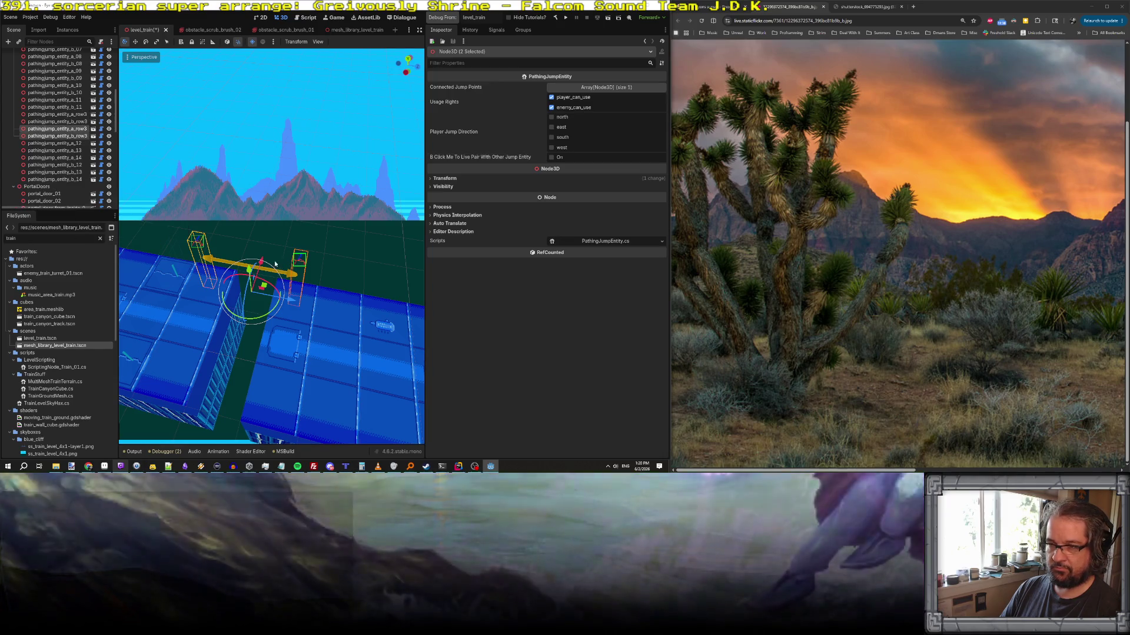
pyautogui.moveTo(275, 264); pyautogui.dragTo(255, 305)
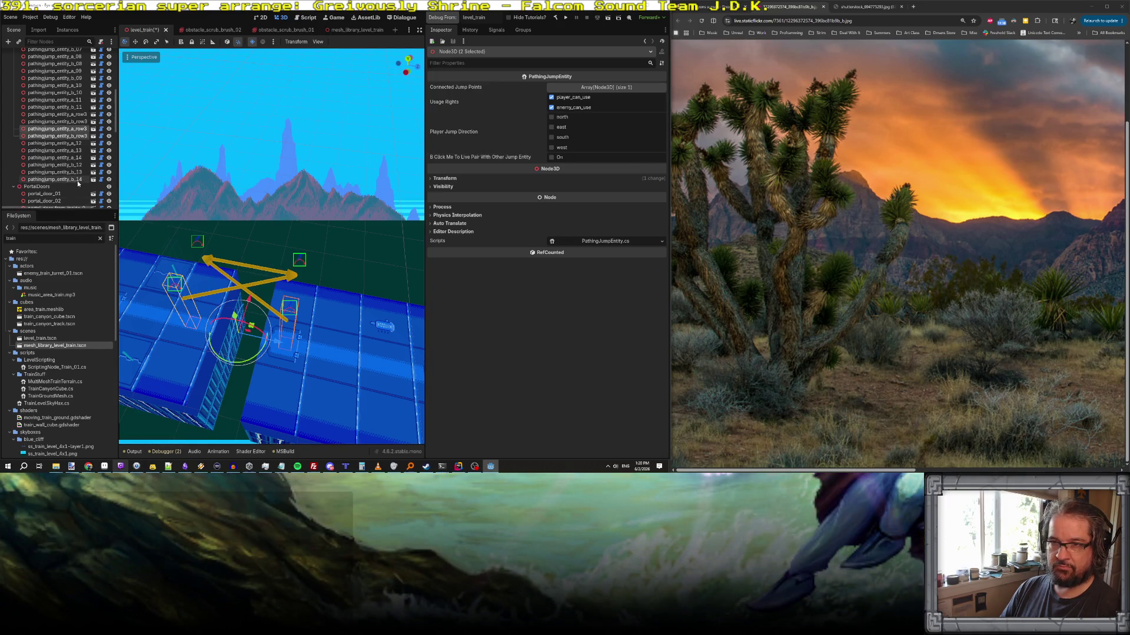
pyautogui.click(551, 158)
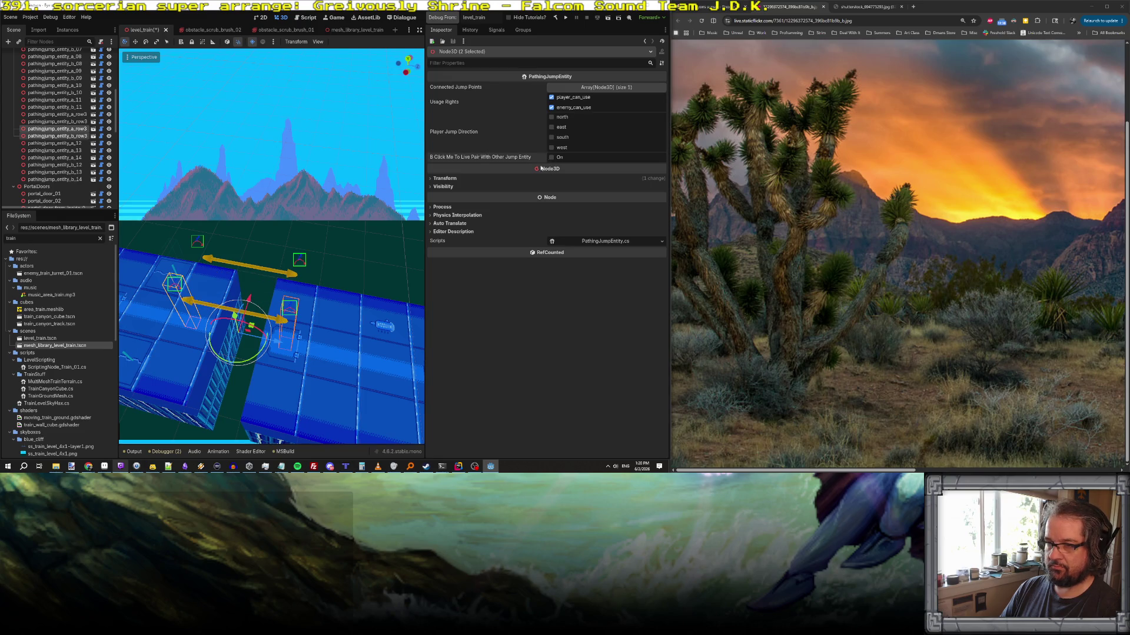
pyautogui.rightClick(67, 136)
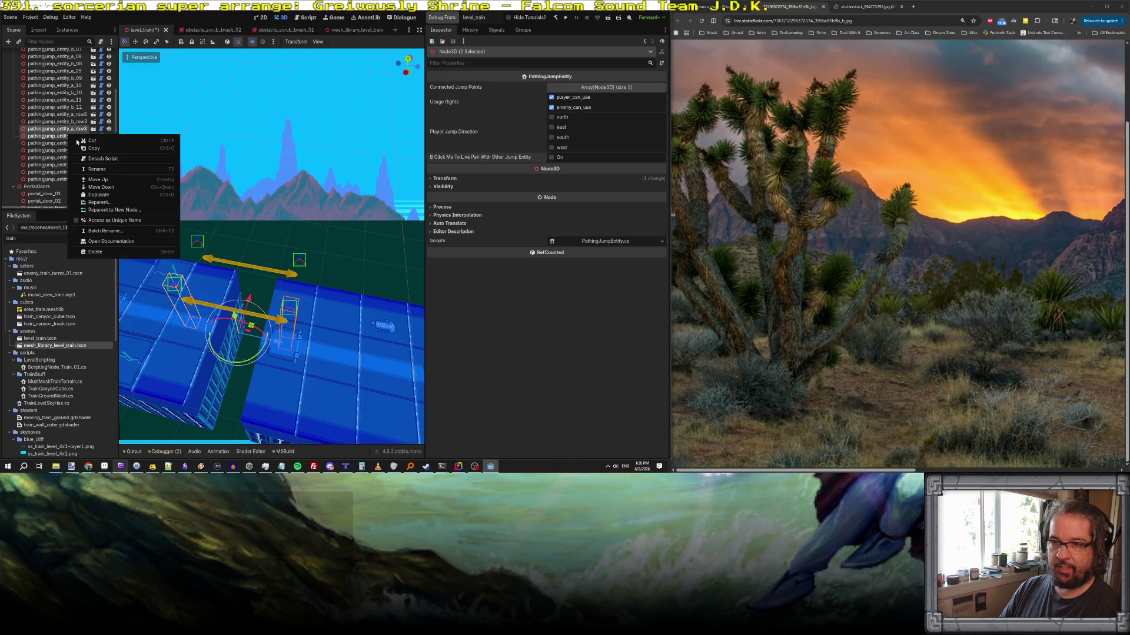
pyautogui.click(105, 195)
pyautogui.moveTo(249, 299); pyautogui.dragTo(233, 351)
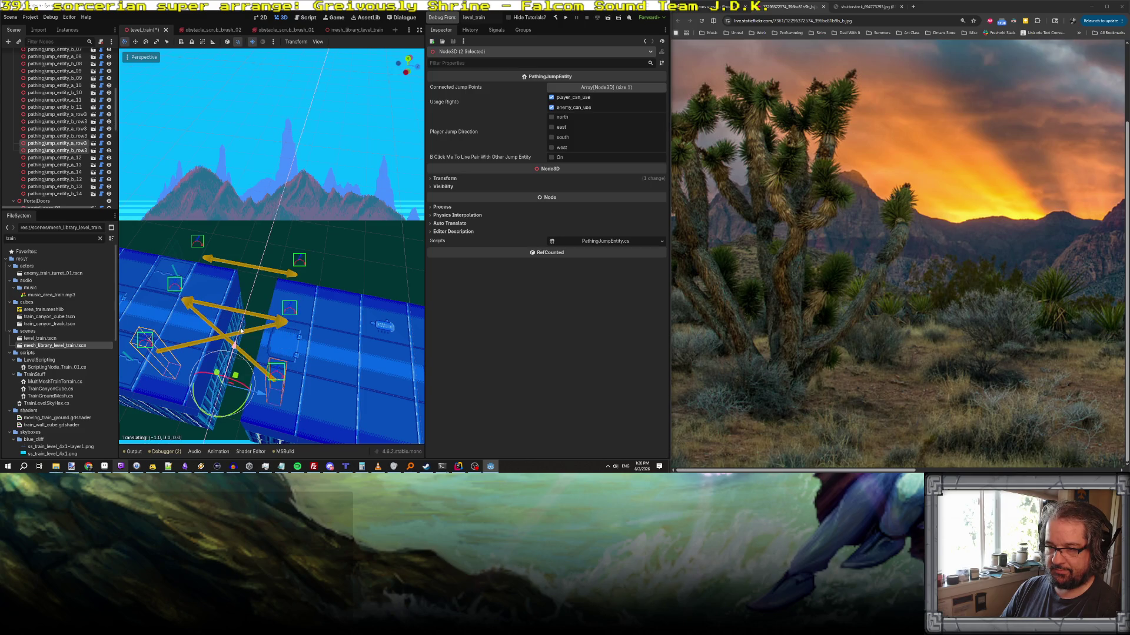
pyautogui.click(551, 158)
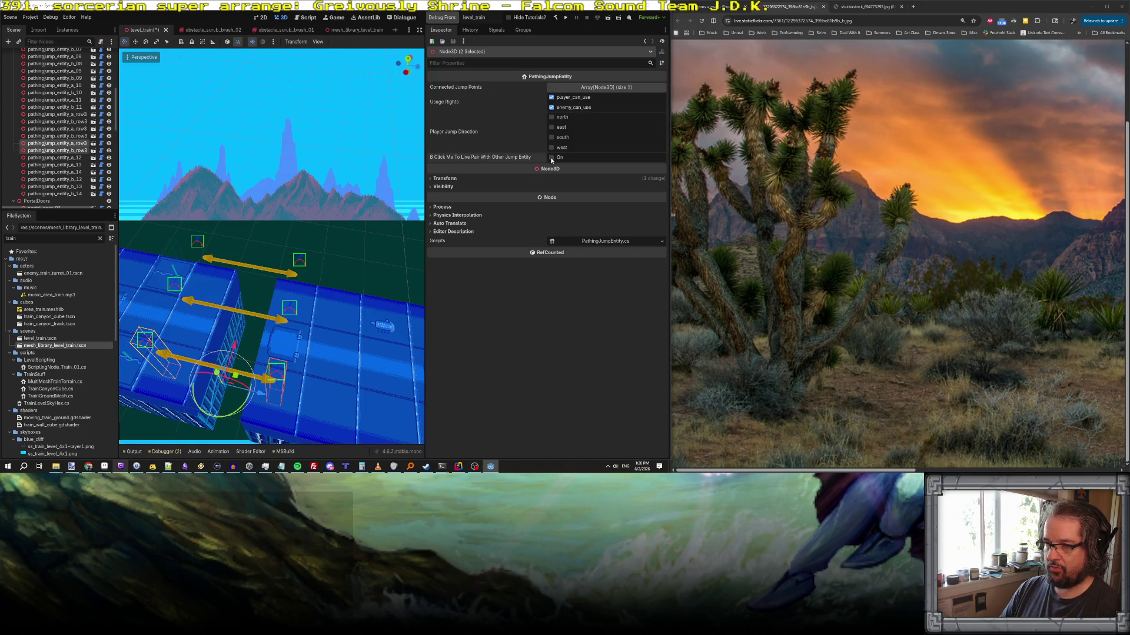
# - Duplicate all six row3 jump entities at once
pyautogui.moveTo(271, 329); pyautogui.dragTo(200, 295)
pyautogui.keyDown('shift'); pyautogui.click(82, 114); pyautogui.keyUp('shift')
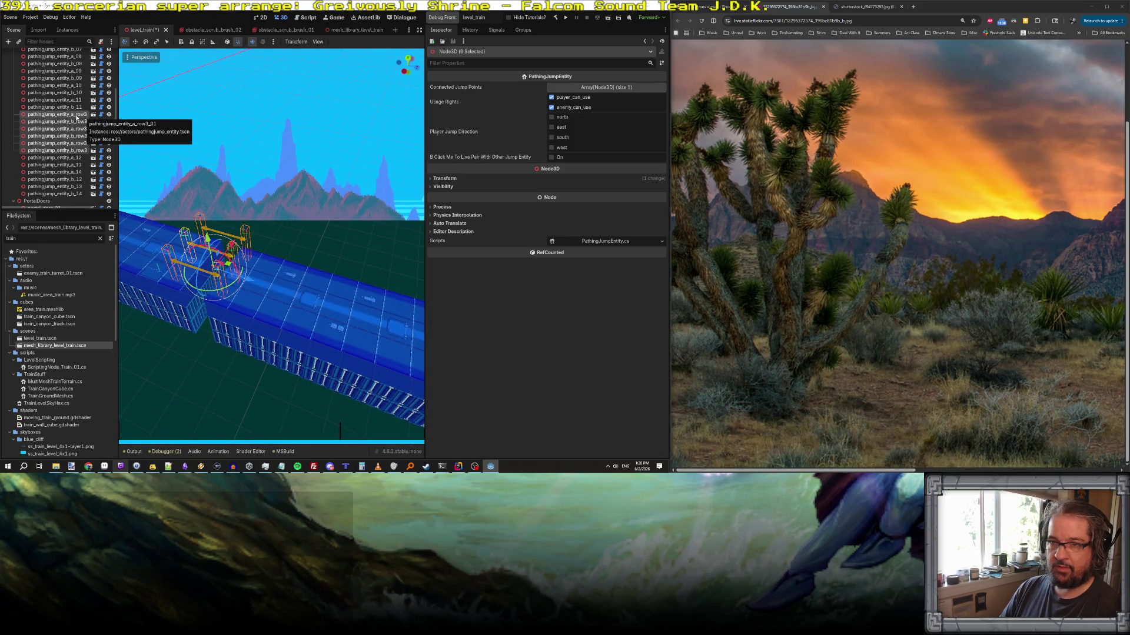
pyautogui.rightClick(84, 116)
pyautogui.click(107, 176)
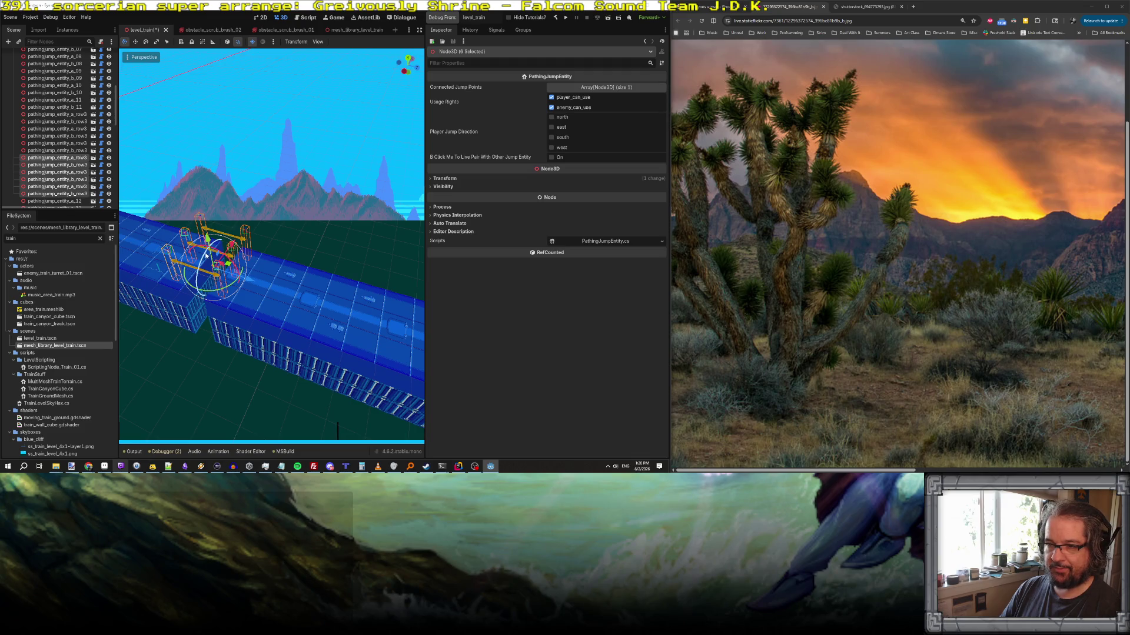
pyautogui.moveTo(254, 284); pyautogui.dragTo(230, 270)
pyautogui.moveTo(374, 309); pyautogui.dragTo(357, 240)
pyautogui.moveTo(264, 225); pyautogui.dragTo(231, 213)
# - Live-pair the duplicated row3 entities two by two, including a_row3_05 with its partner
pyautogui.click(80, 165)
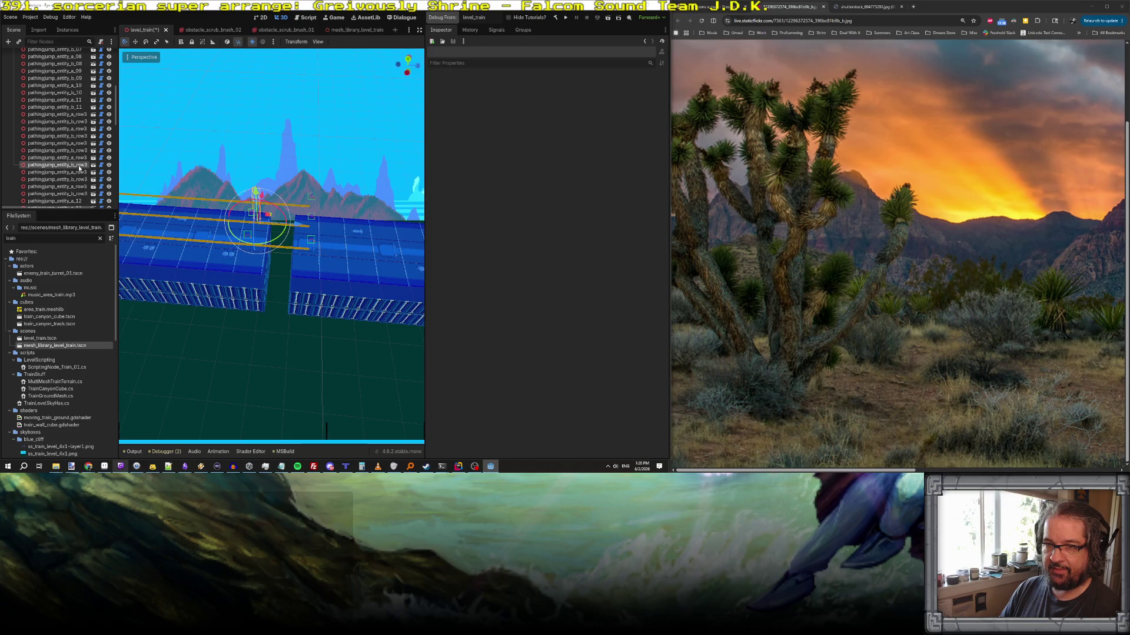
pyautogui.keyDown('ctrl'); pyautogui.click(80, 159); pyautogui.keyUp('ctrl')
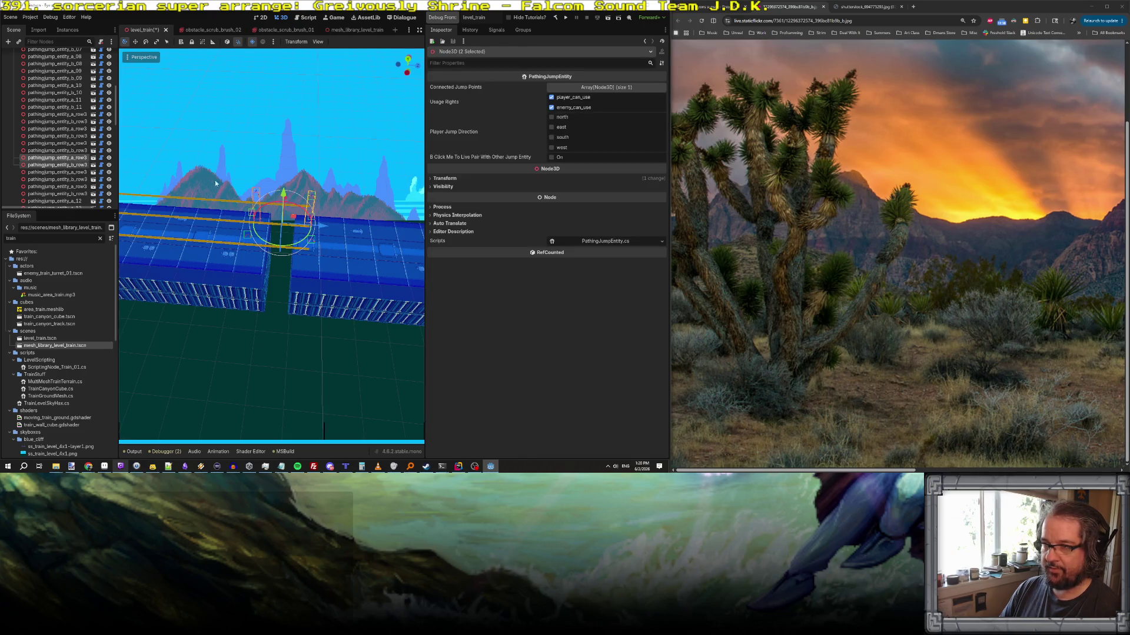
pyautogui.click(81, 172)
pyautogui.keyDown('ctrl'); pyautogui.click(82, 179); pyautogui.keyUp('ctrl')
pyautogui.click(552, 158)
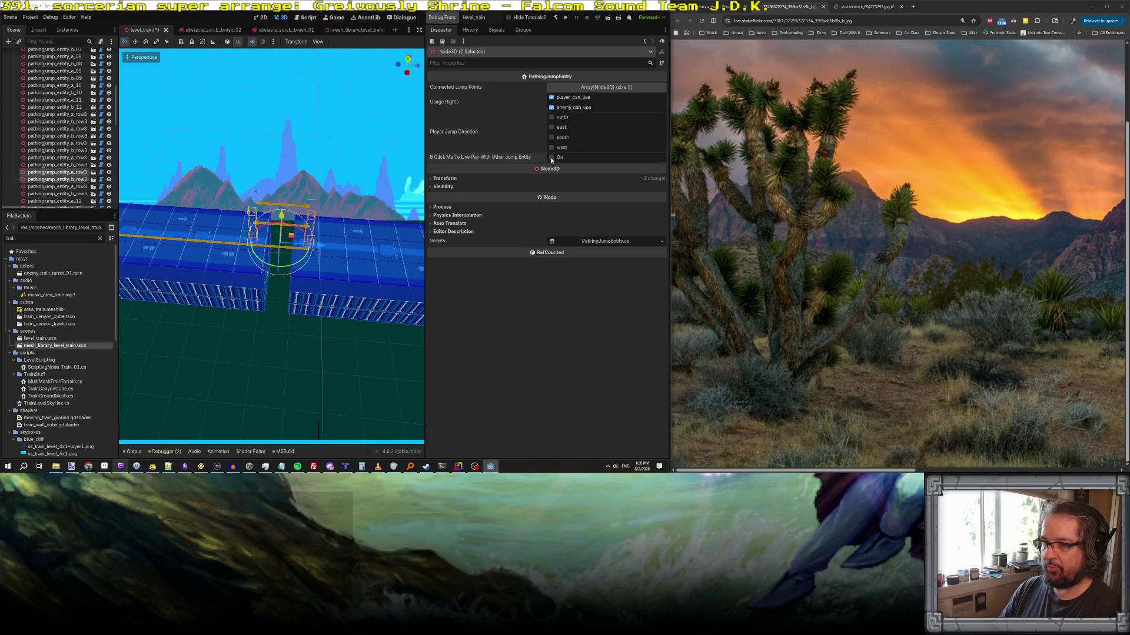
pyautogui.click(81, 186)
pyautogui.keyDown('ctrl'); pyautogui.click(81, 193); pyautogui.keyUp('ctrl')
pyautogui.click(551, 158)
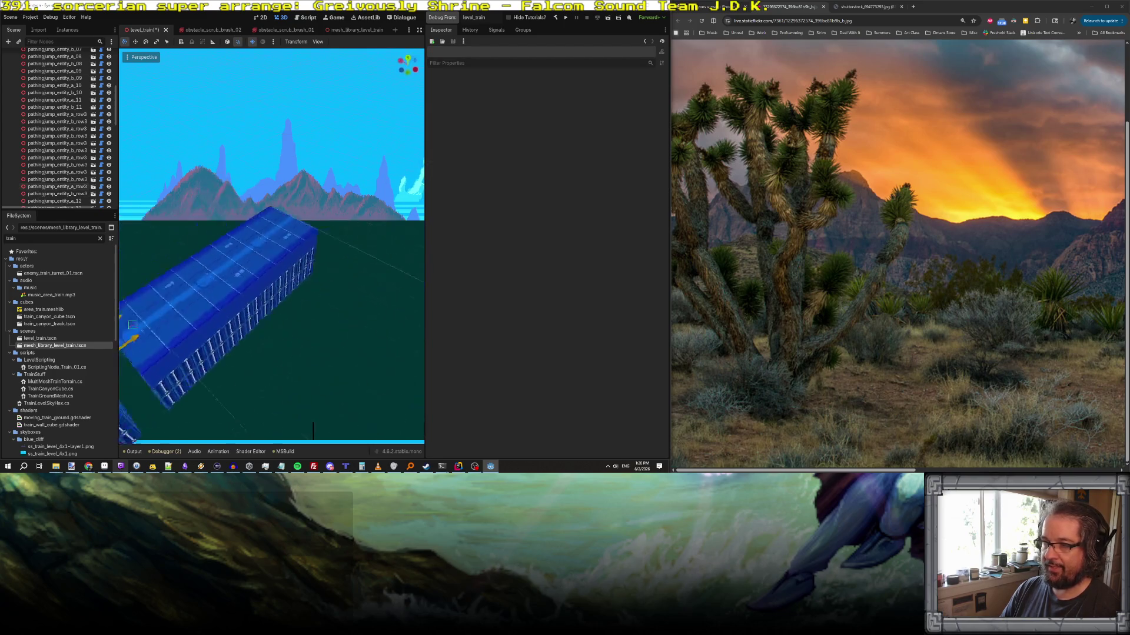
# - Save level_train with Ctrl+S and run the project to build and launch the game
pyautogui.press('s')
pyautogui.press('a')
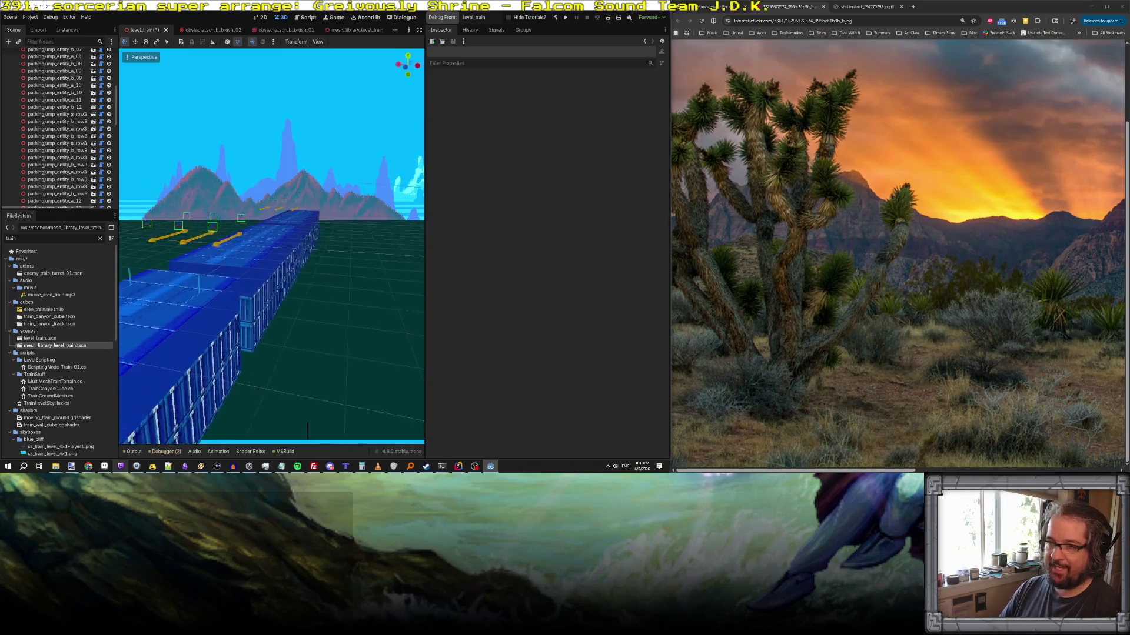
pyautogui.press('a')
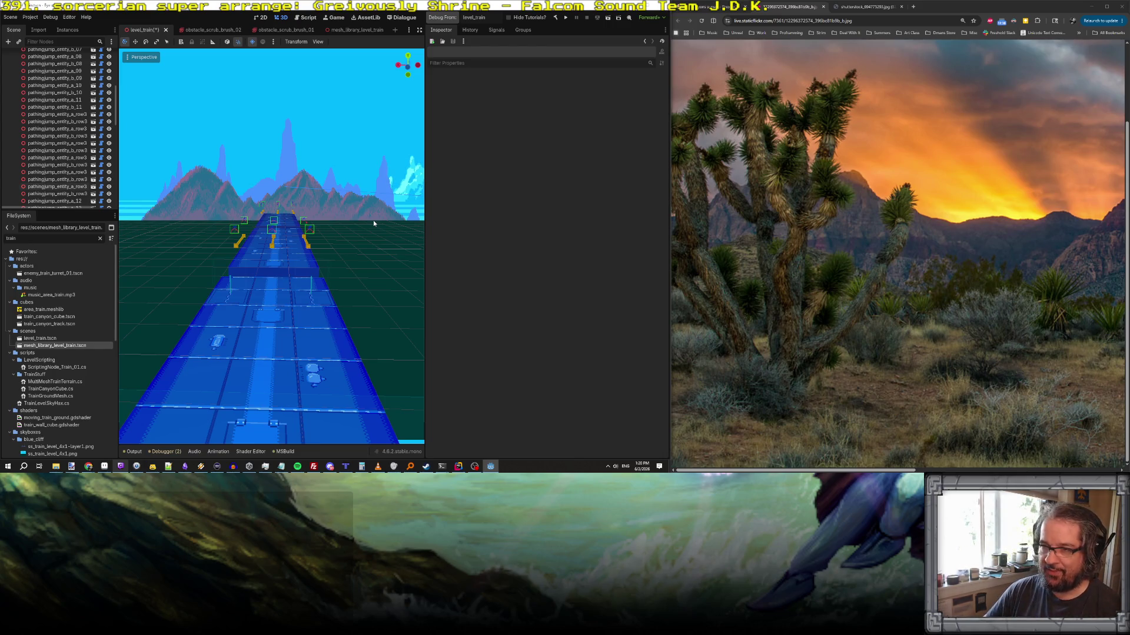
pyautogui.hotkey('ctrl', 's')
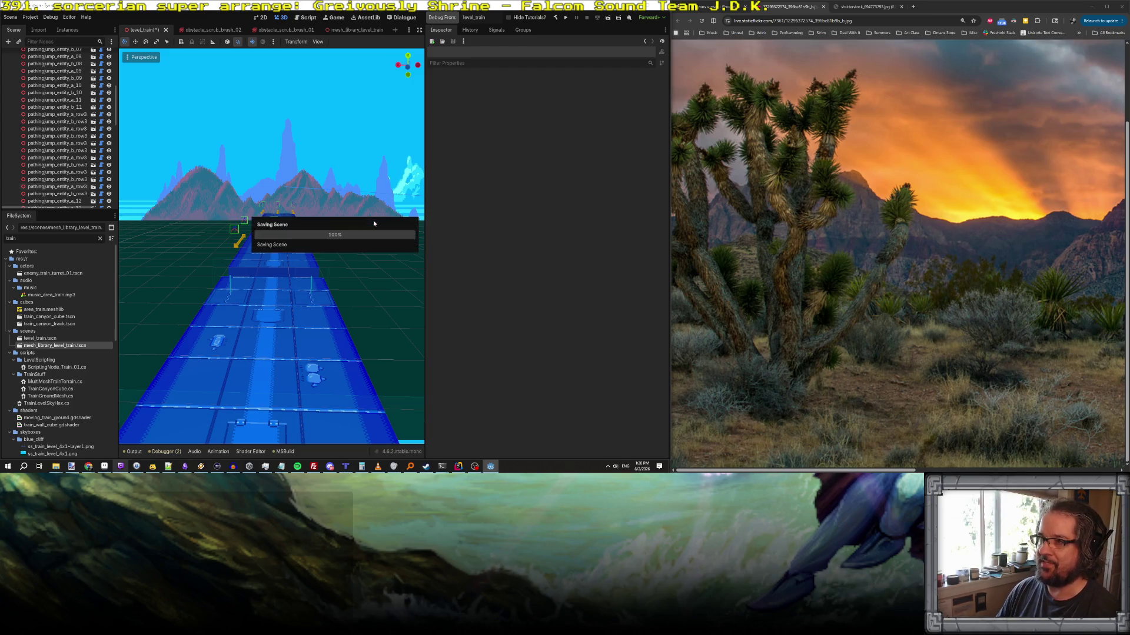
pyautogui.click(441, 18)
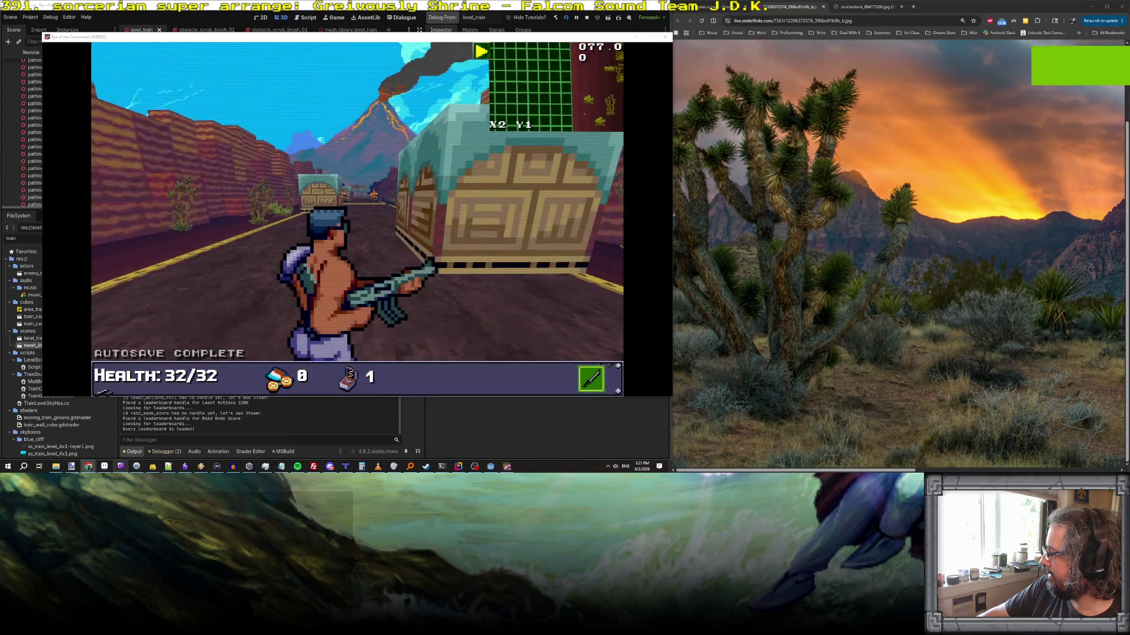
# - Enter the WARGOD cheat in the game console and dismiss the TDR-451 and Freedom Medal popups
pyautogui.click(346, 242)
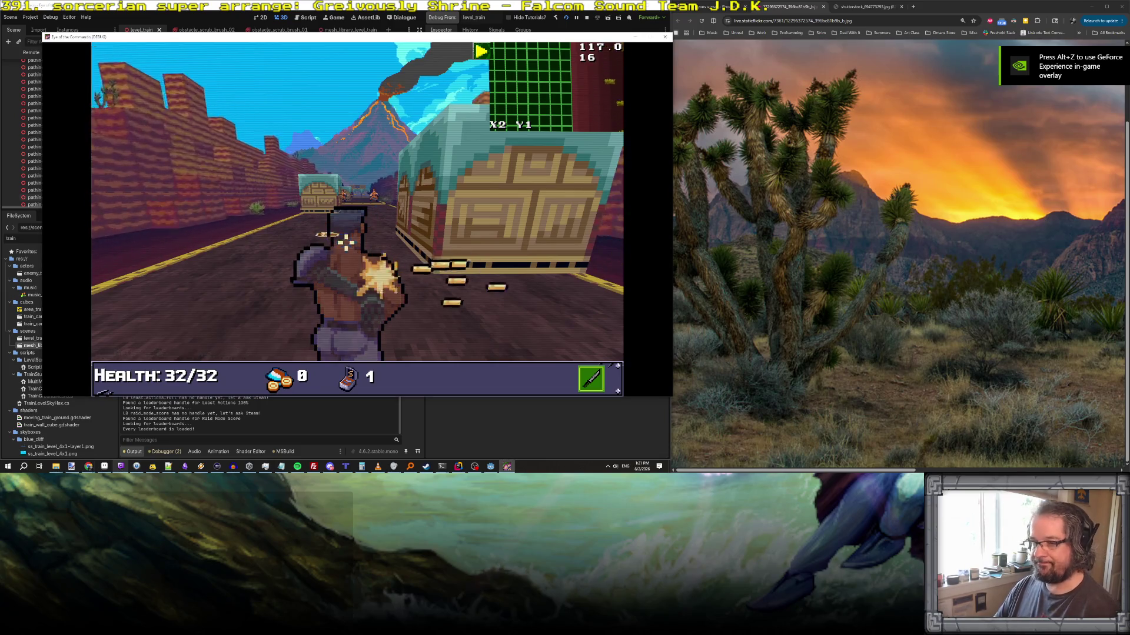
pyautogui.press('`')
pyautogui.write('wargod')
pyautogui.press('Return')
pyautogui.press('`')
pyautogui.click(253, 176)
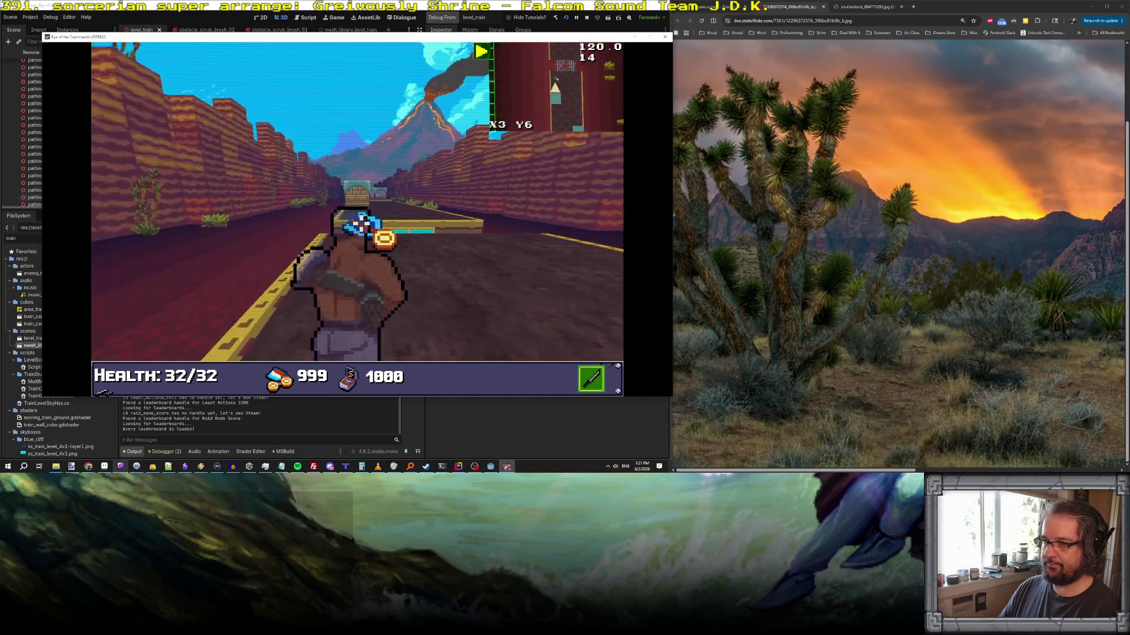
pyautogui.click(252, 172)
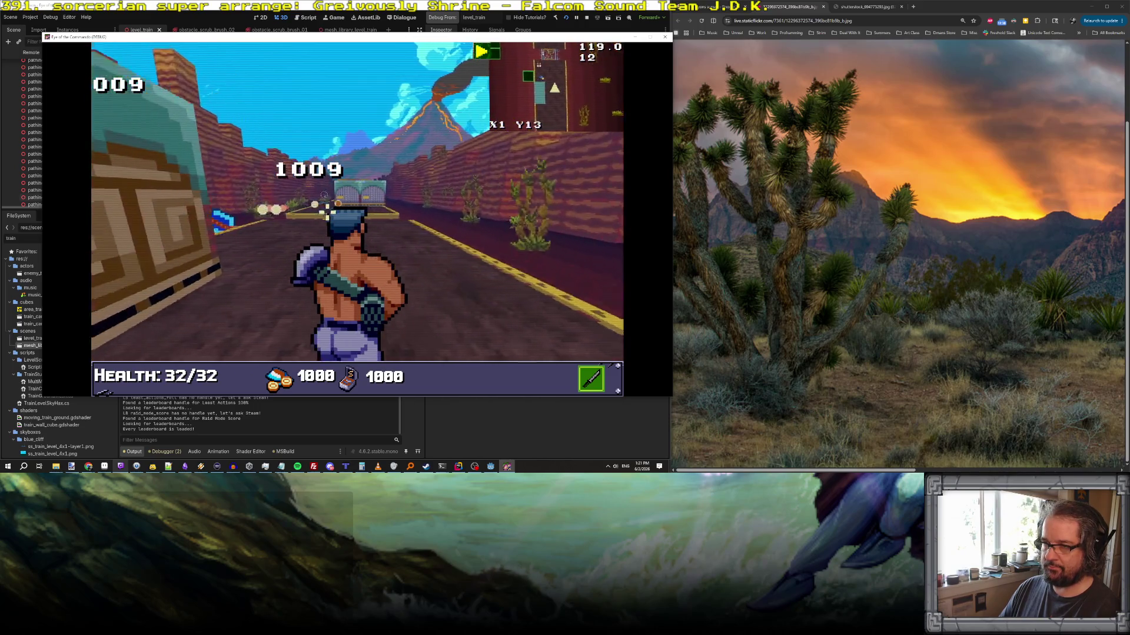
# - Move the player onto the next platform atop the blue container roofs
pyautogui.press('a')
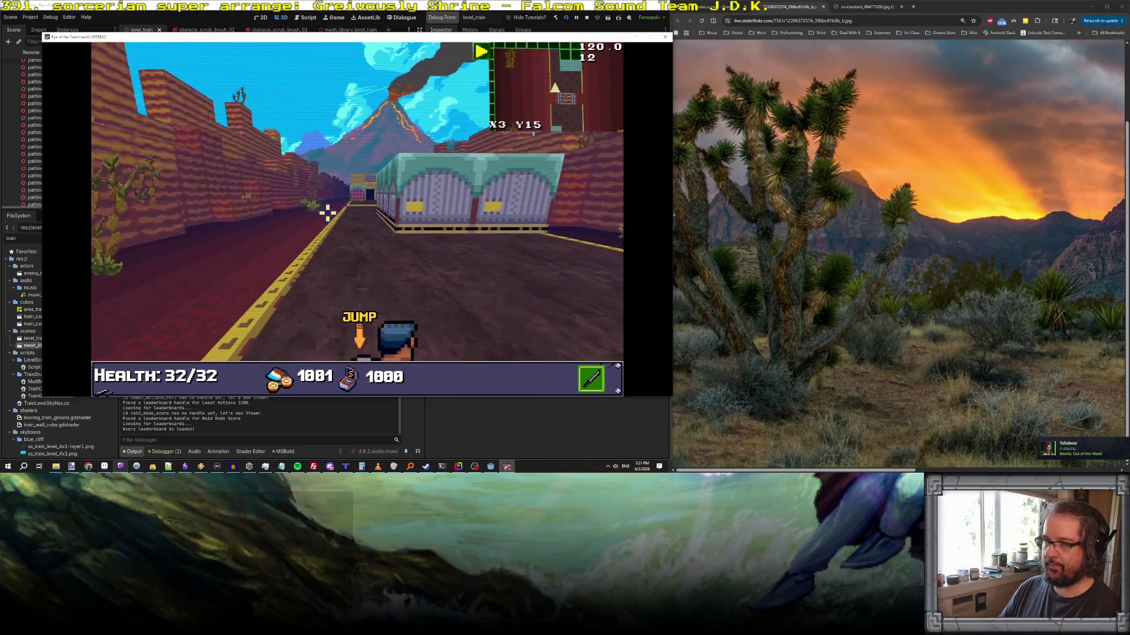
pyautogui.press('w')
pyautogui.press('w')
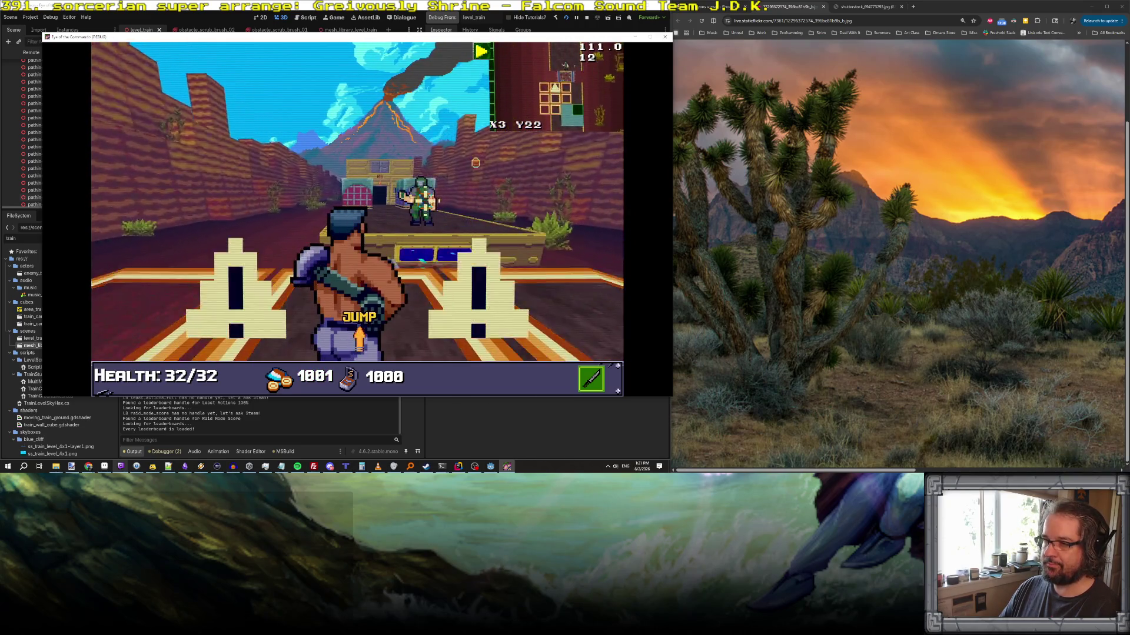
pyautogui.press('e')
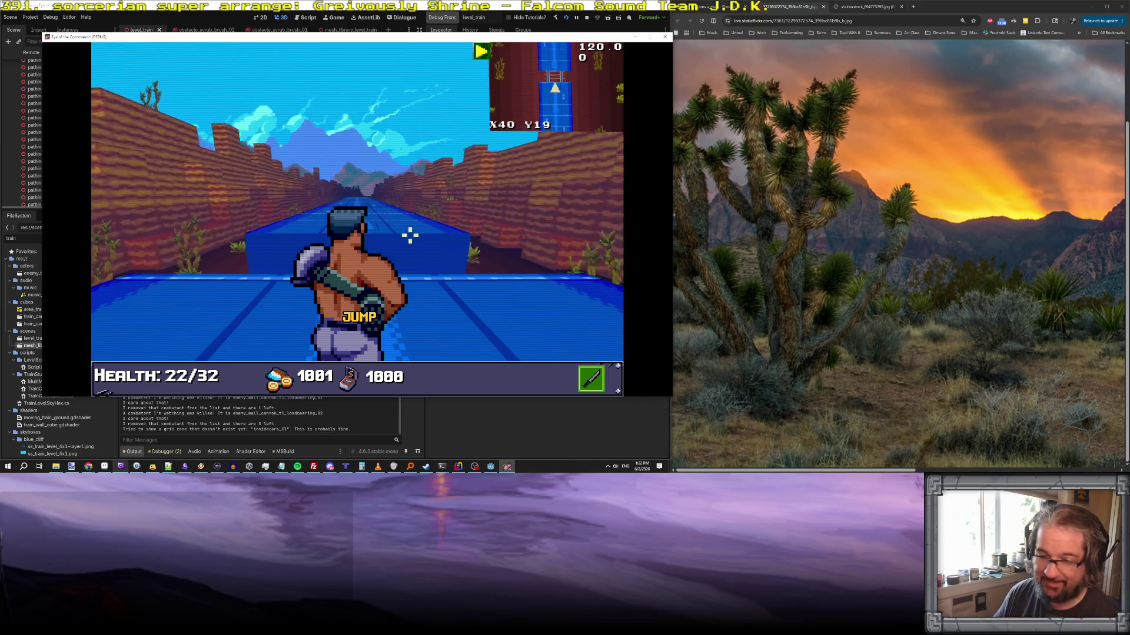
# - Close the running game with F8 to return to the level_train editor
pyautogui.press('F8')
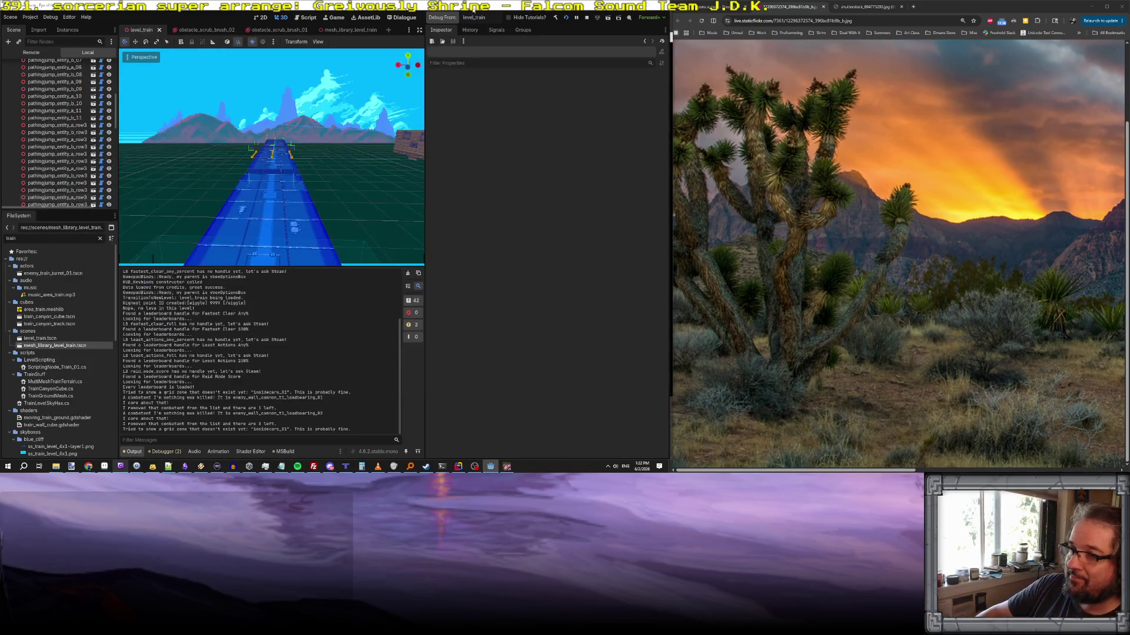
# - Fly the view to the car gap and inspect the a_row3 and b_row3 jump points
pyautogui.moveTo(364, 171)
pyautogui.mouseDown()
pyautogui.moveTo(276, 190)
pyautogui.moveTo(365, 159)
pyautogui.mouseUp()
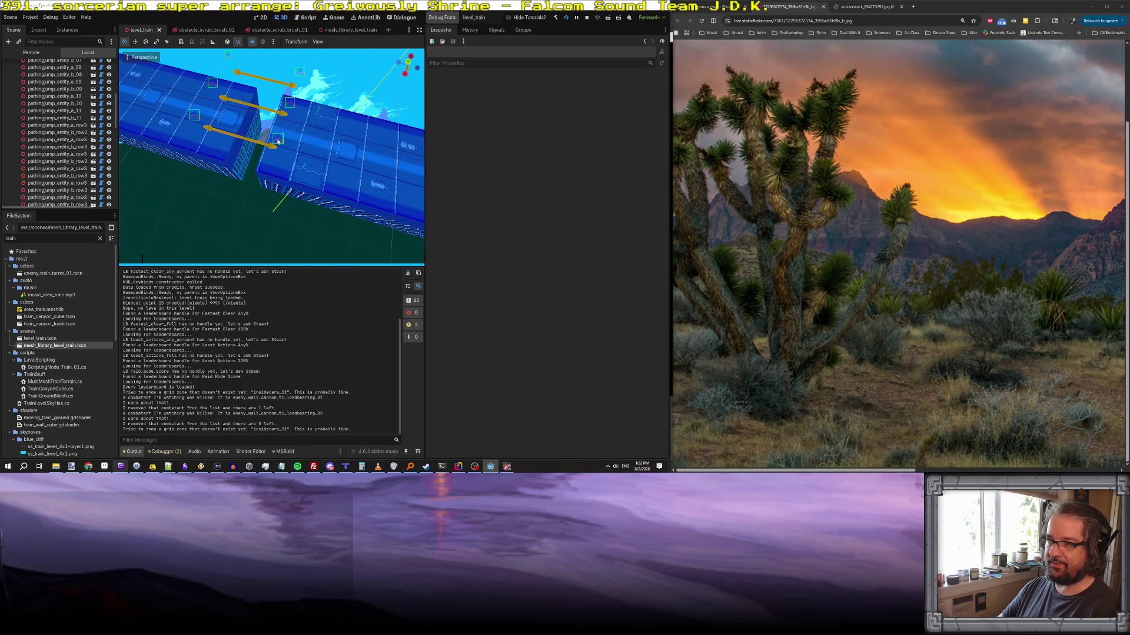
pyautogui.click(66, 175)
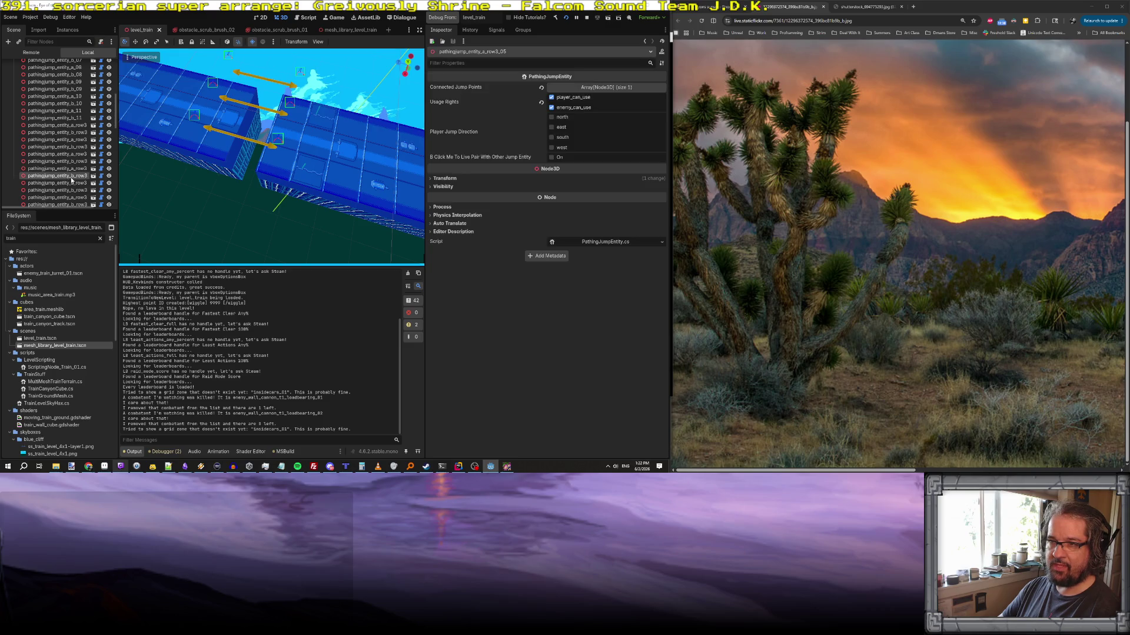
pyautogui.click(74, 125)
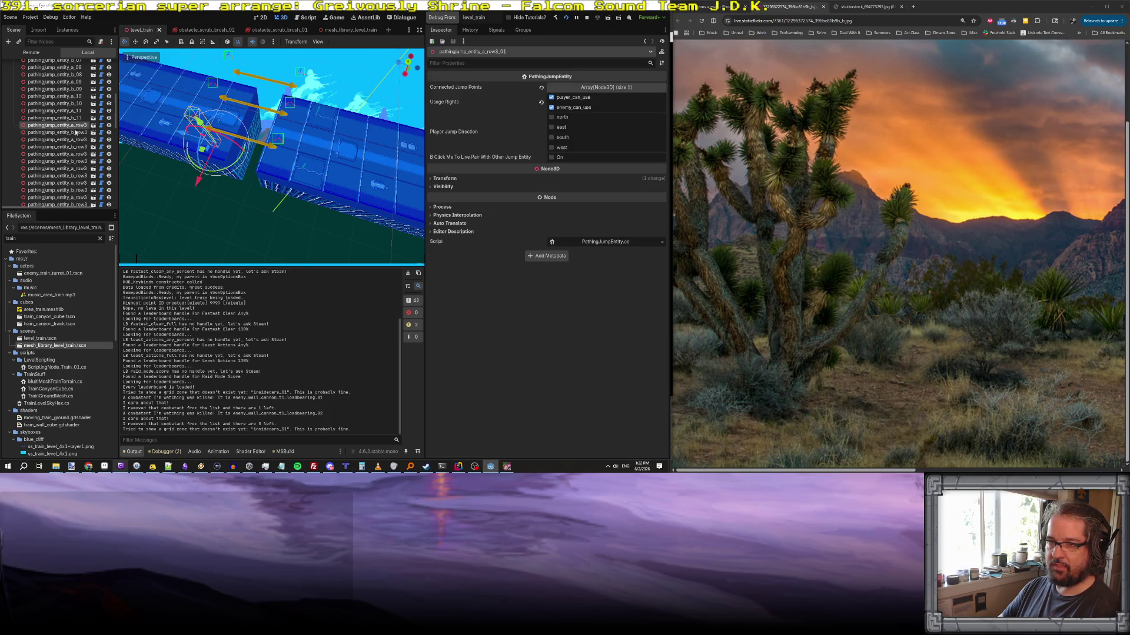
pyautogui.click(76, 132)
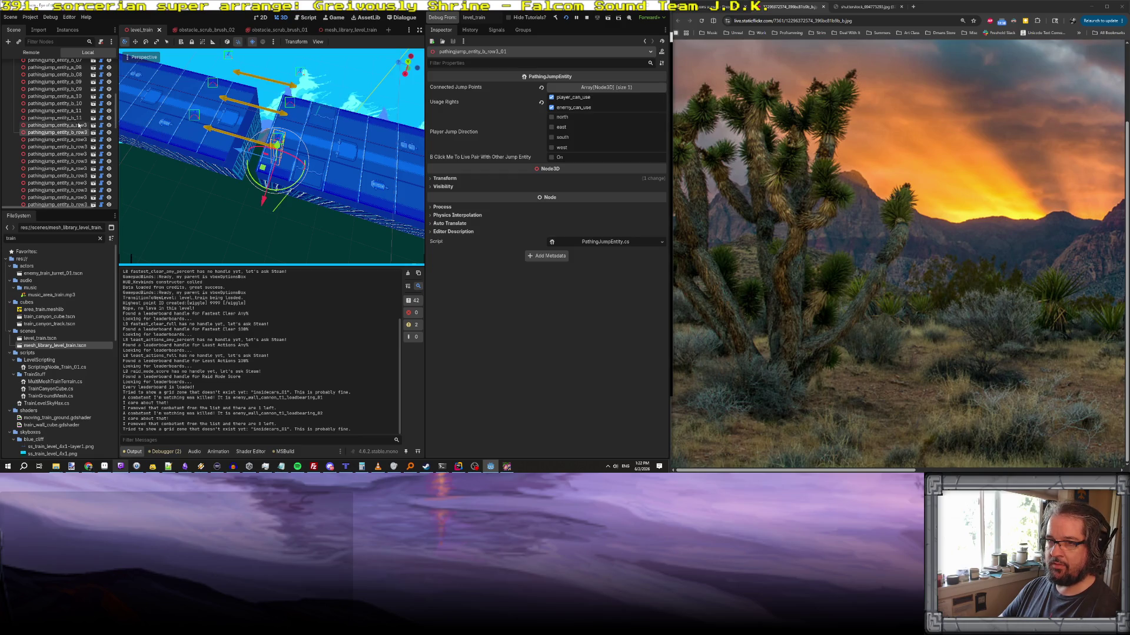
pyautogui.click(77, 125)
# - Select three pathingjump_entity_b_row3 jump points together
pyautogui.click(78, 133)
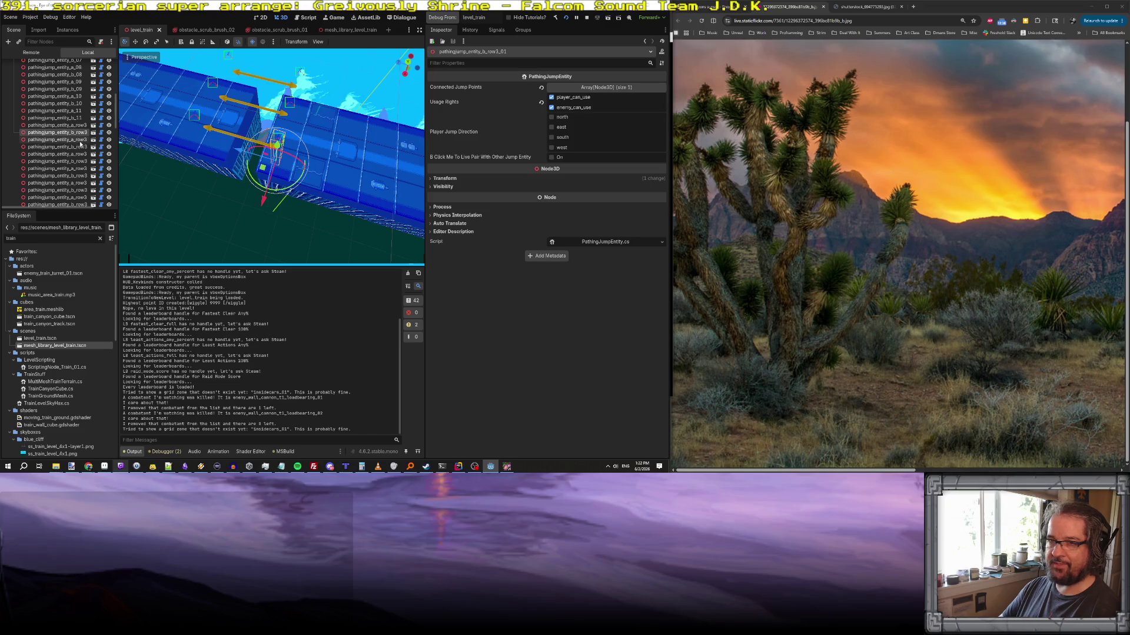
pyautogui.keyDown('ctrl'); pyautogui.click(81, 147); pyautogui.keyUp('ctrl')
pyautogui.keyDown('ctrl'); pyautogui.click(81, 162); pyautogui.keyUp('ctrl')
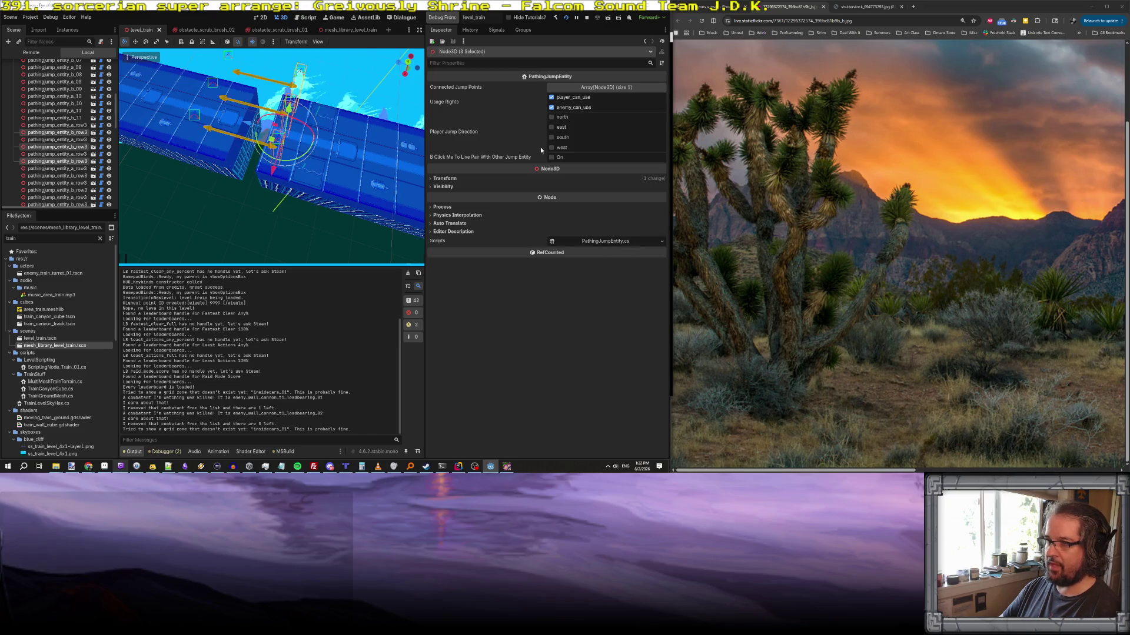
# - Set the three selected b_row3 jump points to north and three a_row3 points to south
pyautogui.click(551, 117)
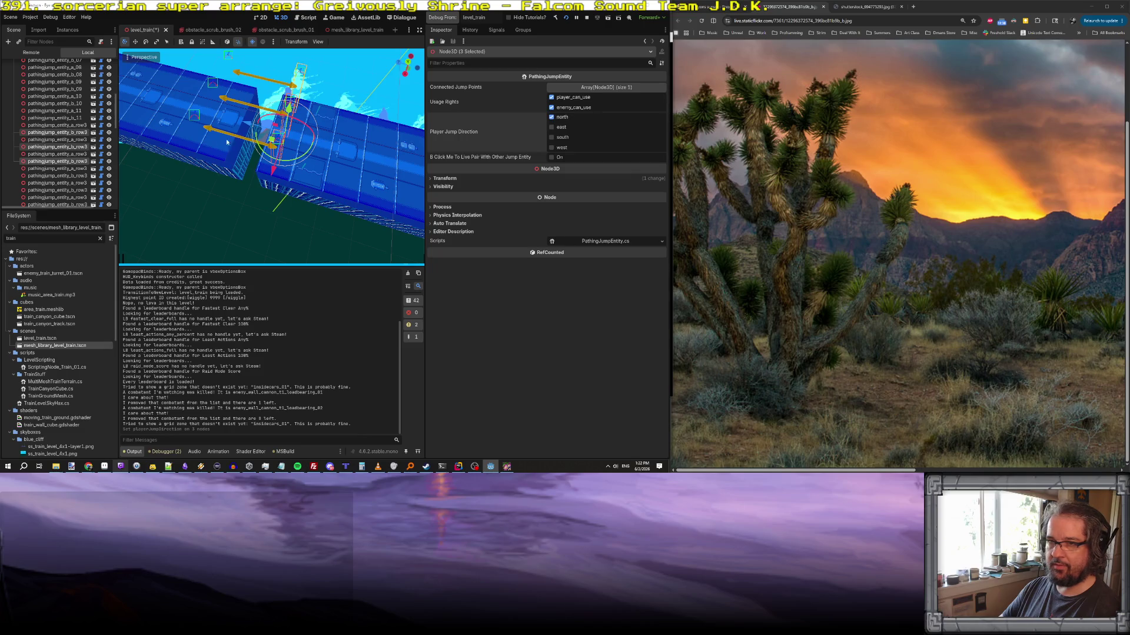
pyautogui.click(79, 126)
pyautogui.keyDown('ctrl'); pyautogui.click(79, 140); pyautogui.keyUp('ctrl')
pyautogui.keyDown('ctrl'); pyautogui.click(79, 153); pyautogui.keyUp('ctrl')
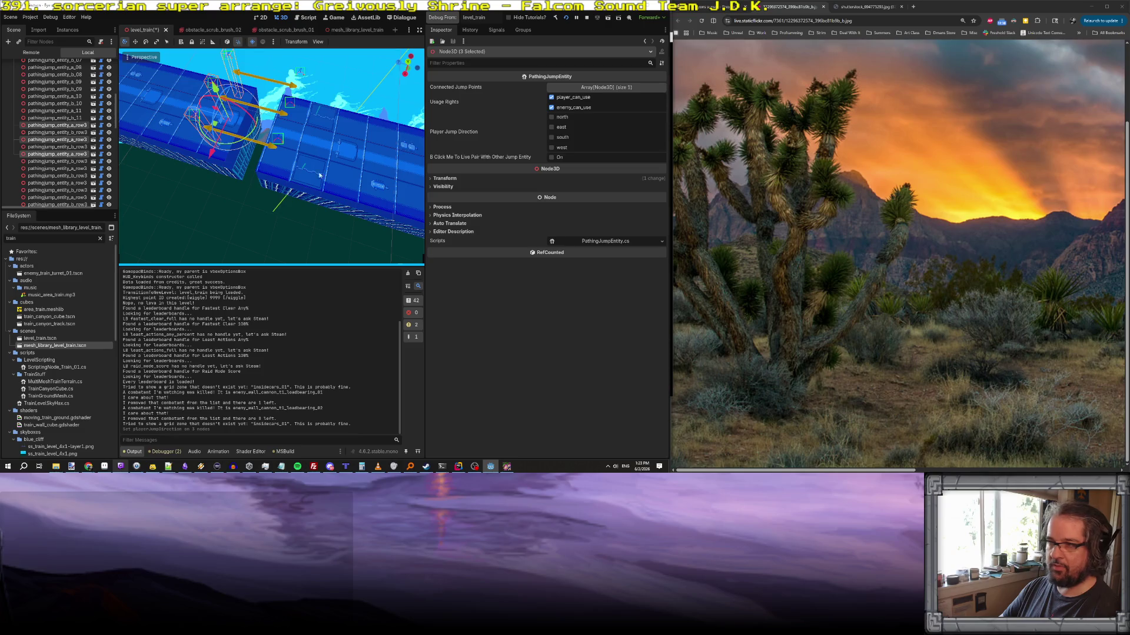
pyautogui.click(549, 137)
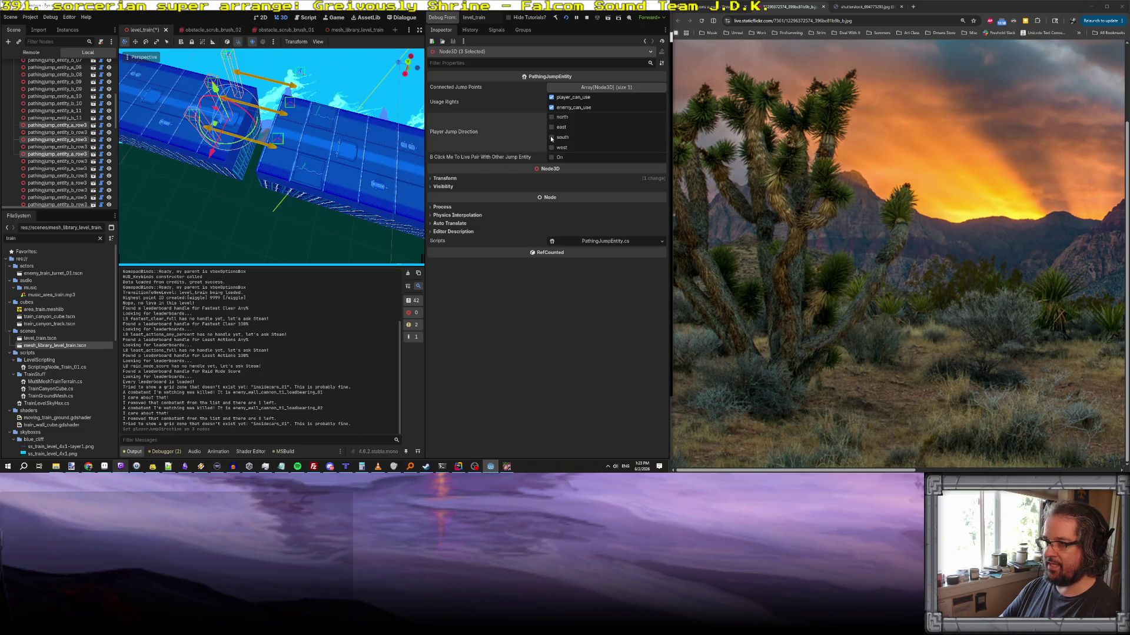
# - After checking pathingjump_entity_a_10 and b_10, set three more a_row3 jump points to south
pyautogui.click(71, 97)
pyautogui.click(72, 104)
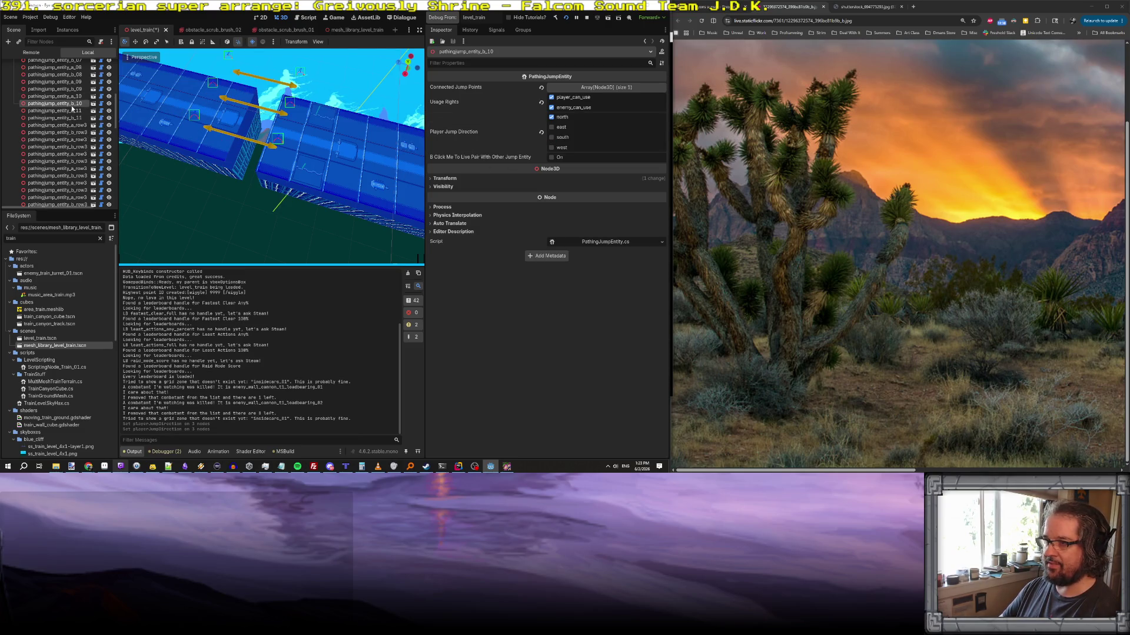
pyautogui.doubleClick(74, 127)
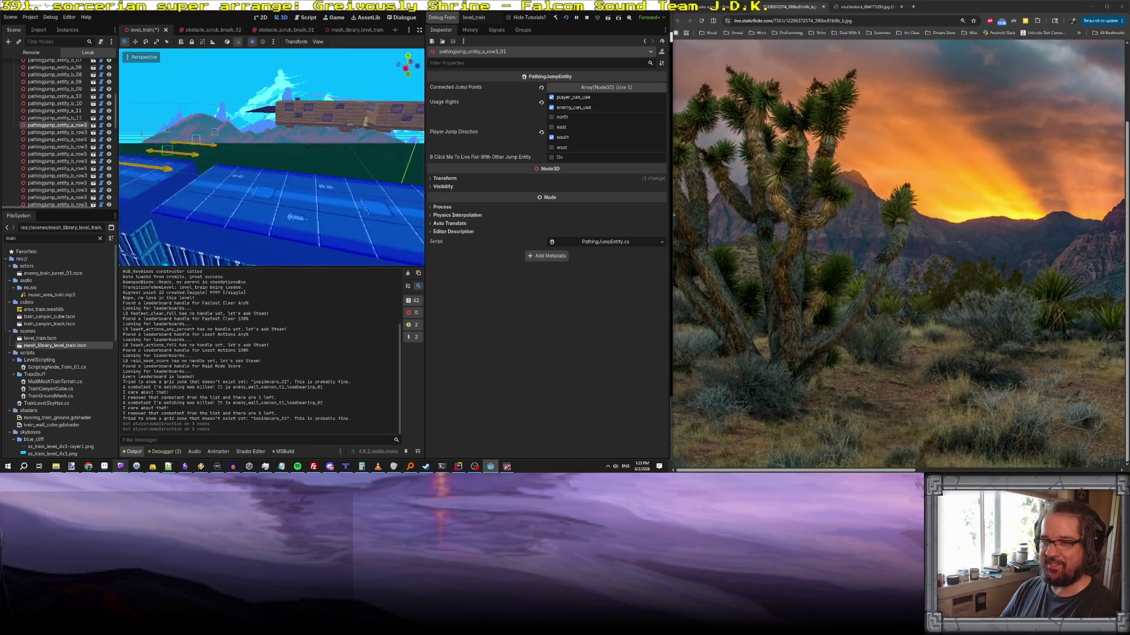
pyautogui.click(77, 168)
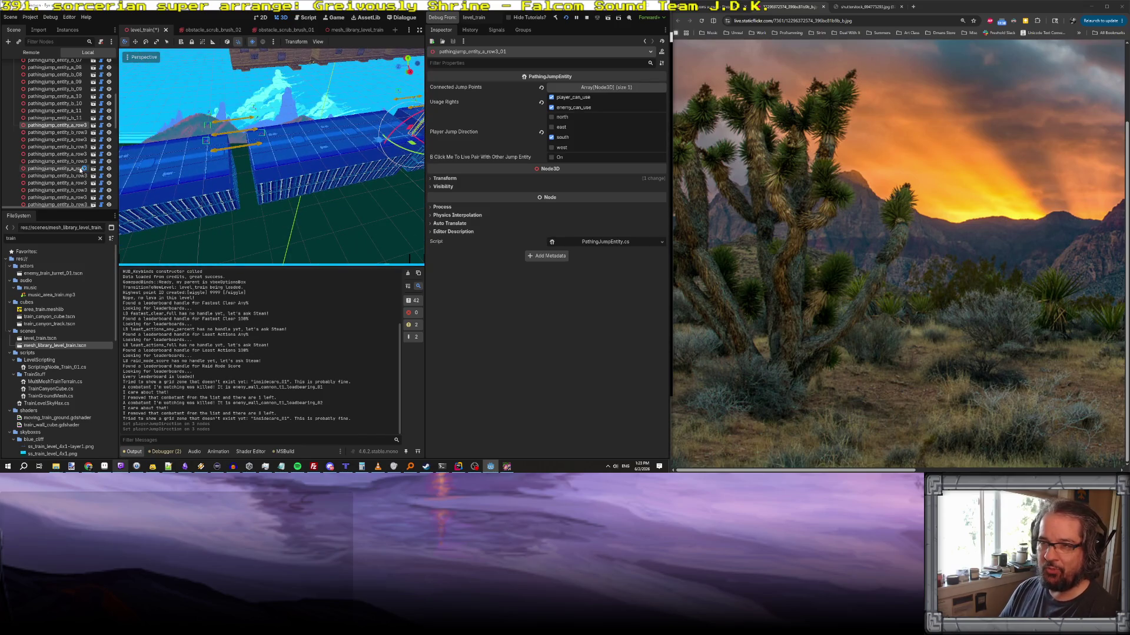
pyautogui.keyDown('ctrl'); pyautogui.click(79, 183); pyautogui.keyUp('ctrl')
pyautogui.keyDown('ctrl'); pyautogui.click(79, 197); pyautogui.keyUp('ctrl')
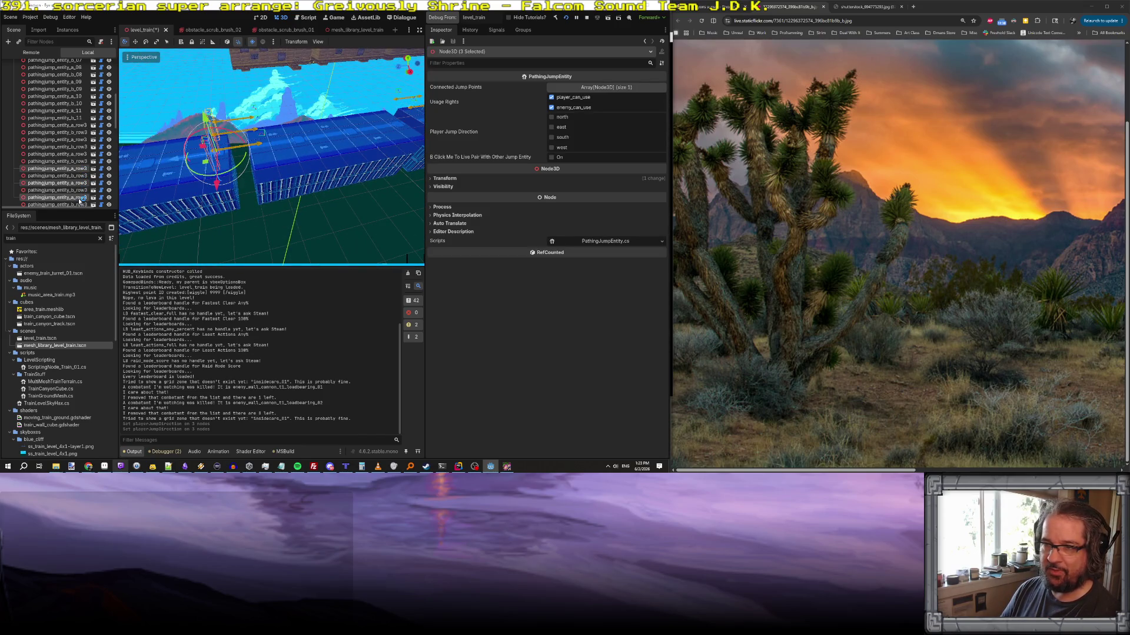
pyautogui.click(551, 138)
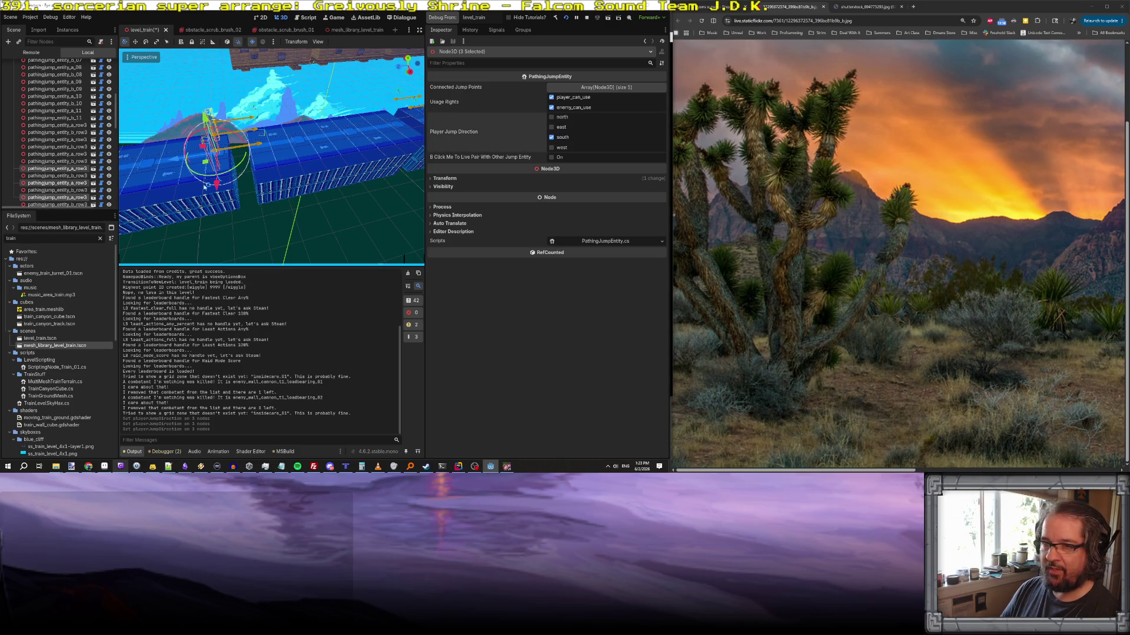
# - Set the matching three b_row3 jump points to north and save the level
pyautogui.click(79, 204)
pyautogui.keyDown('ctrl'); pyautogui.click(80, 190); pyautogui.keyUp('ctrl')
pyautogui.keyDown('ctrl'); pyautogui.click(80, 176); pyautogui.keyUp('ctrl')
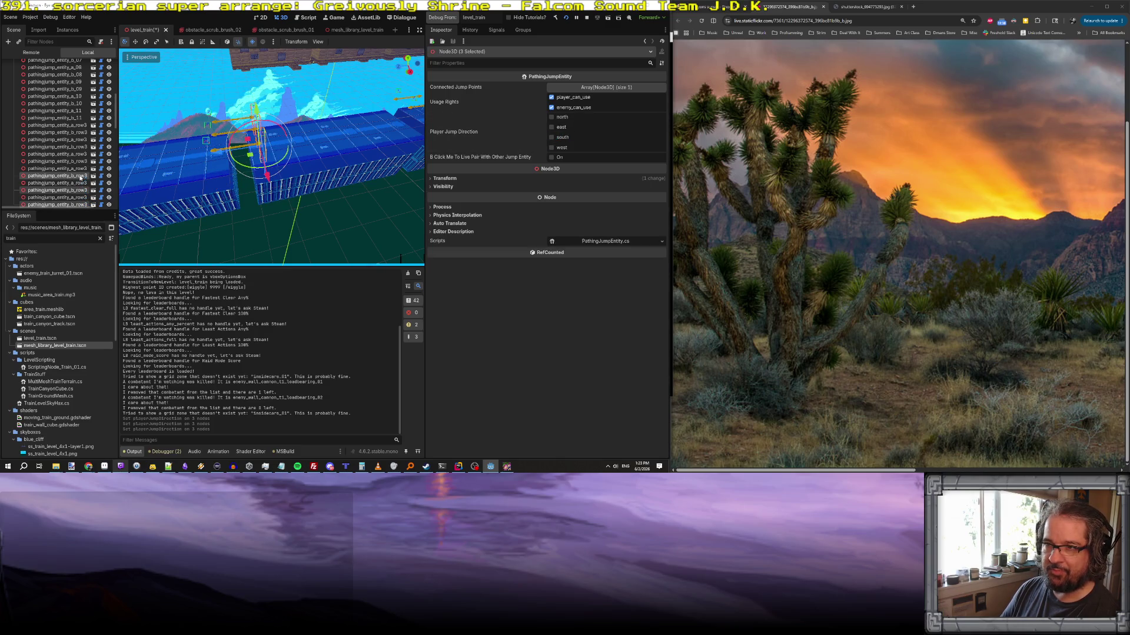
pyautogui.click(552, 117)
pyautogui.scroll(-3, 396, 259)
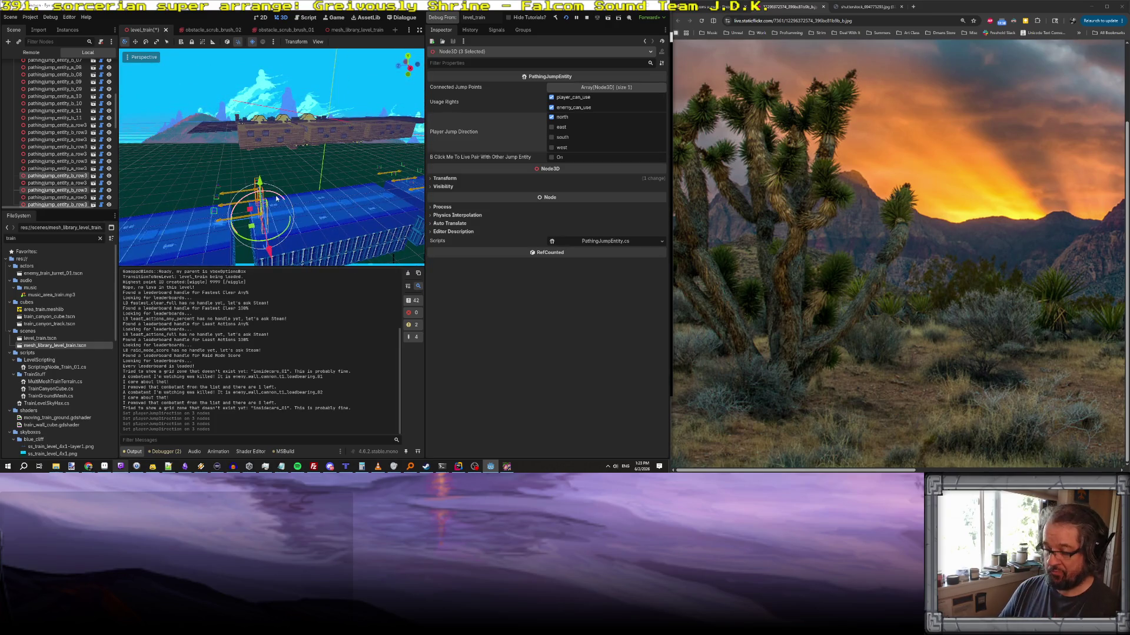
pyautogui.hotkey('ctrl', 's')
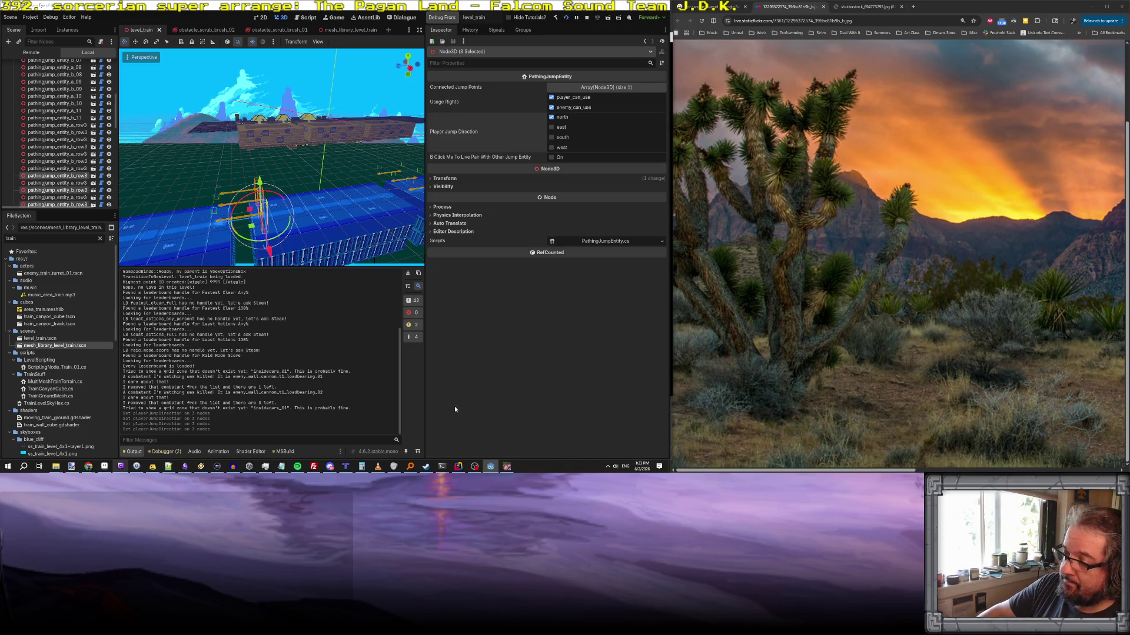
pyautogui.click(507, 467)
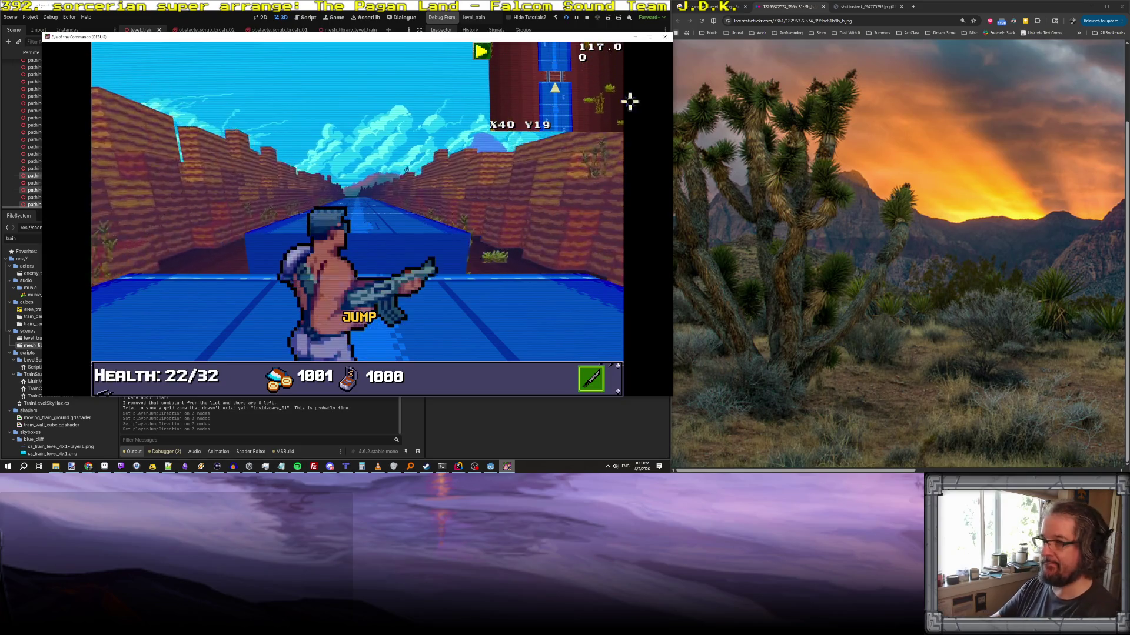
# - Close the old game window, relaunch with F5, and dismiss the S AMMO pickup panel
pyautogui.click(665, 38)
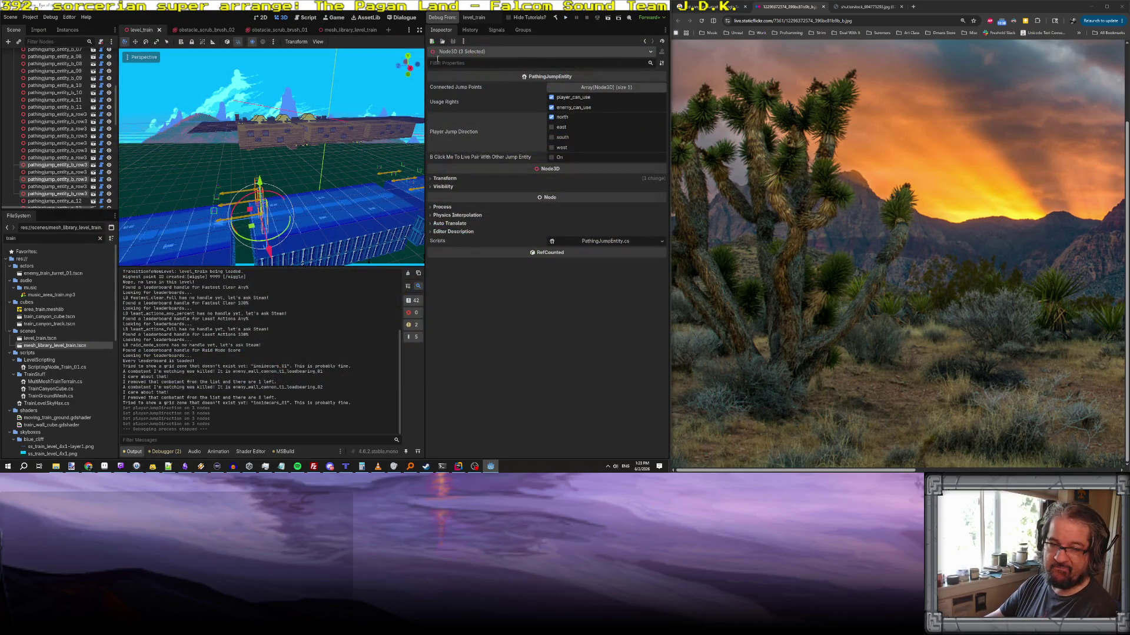
pyautogui.press('F5')
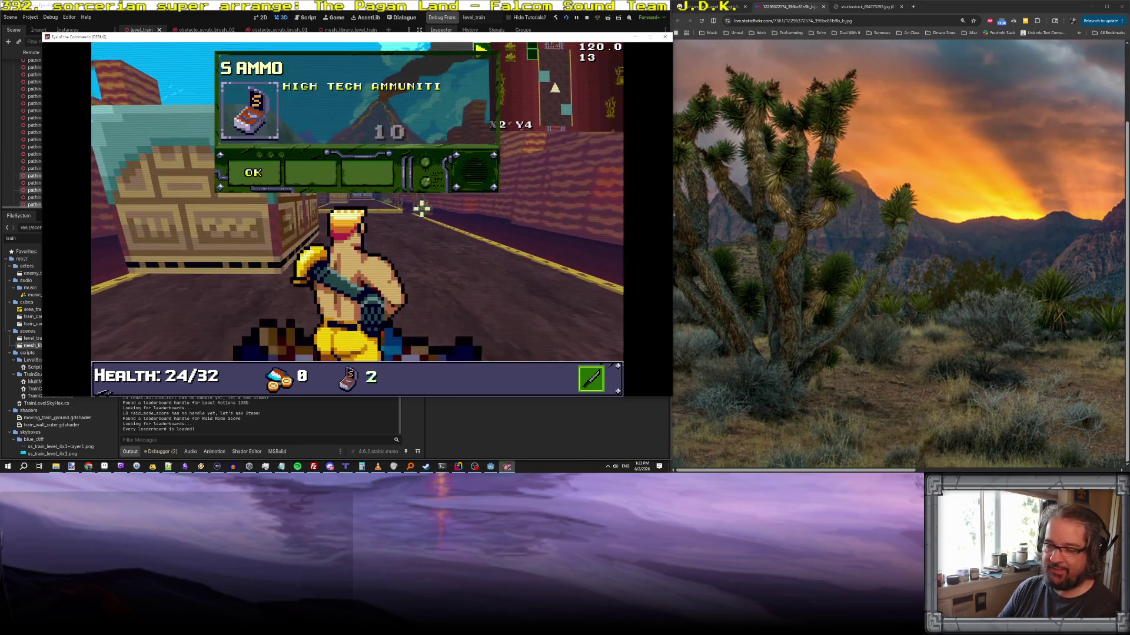
pyautogui.click(266, 172)
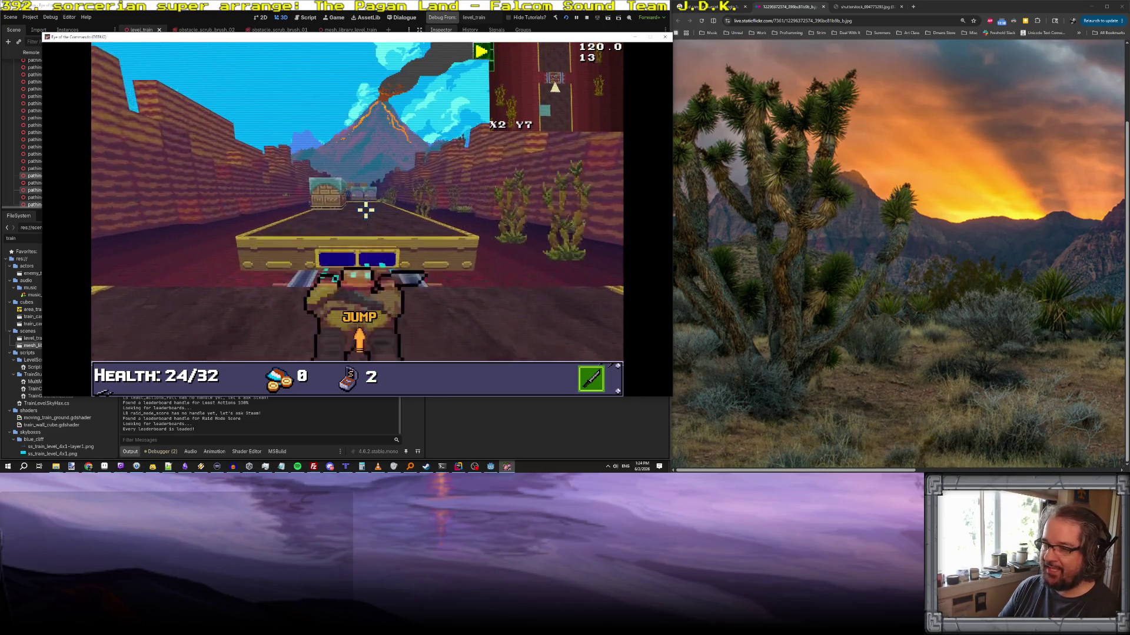
# - Enter the WARGOD cheat in the console and dismiss the TDR-451 pickup notice
pyautogui.press('`')
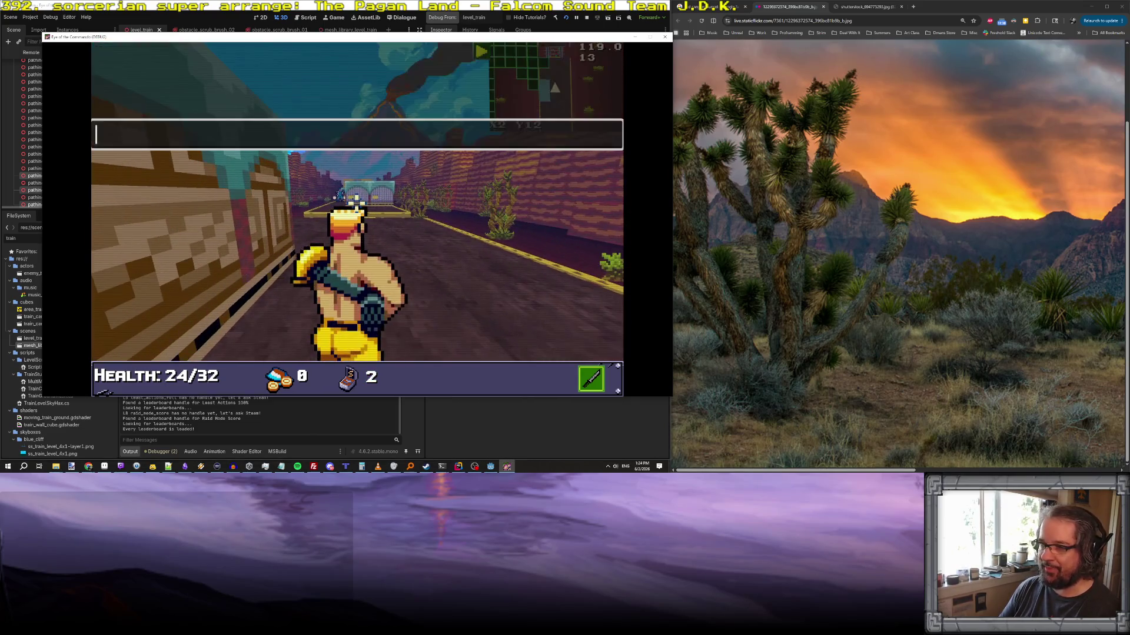
pyautogui.write('WARGOD')
pyautogui.press('Return')
pyautogui.press('`')
pyautogui.click(330, 194)
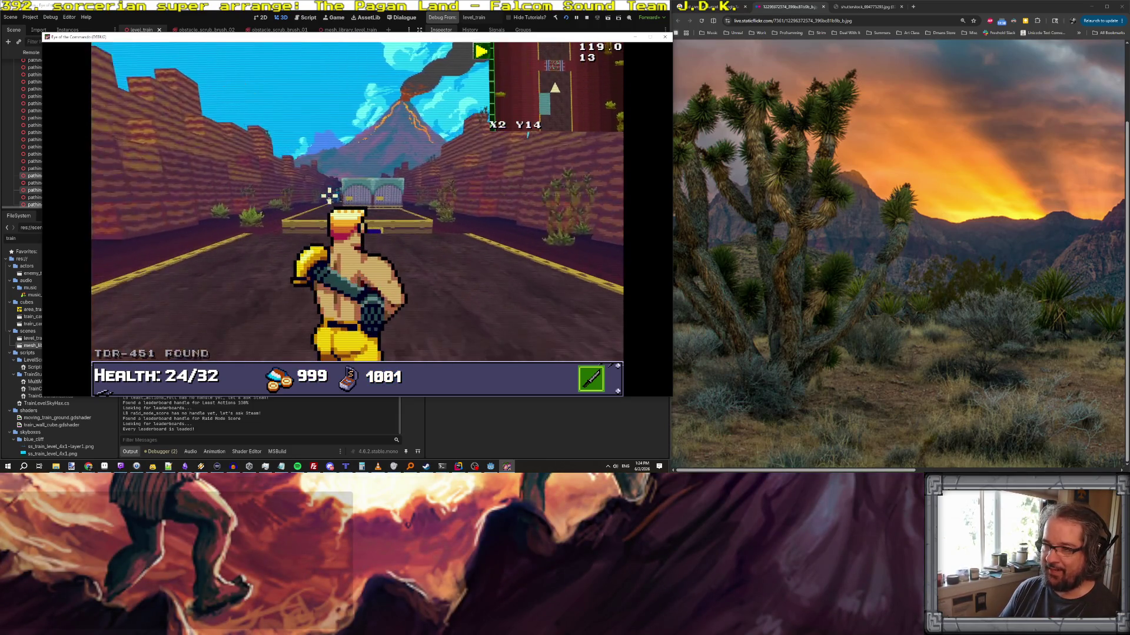
# - Cross the tracks, jumping the railing, and move past the train car
pyautogui.press('w')
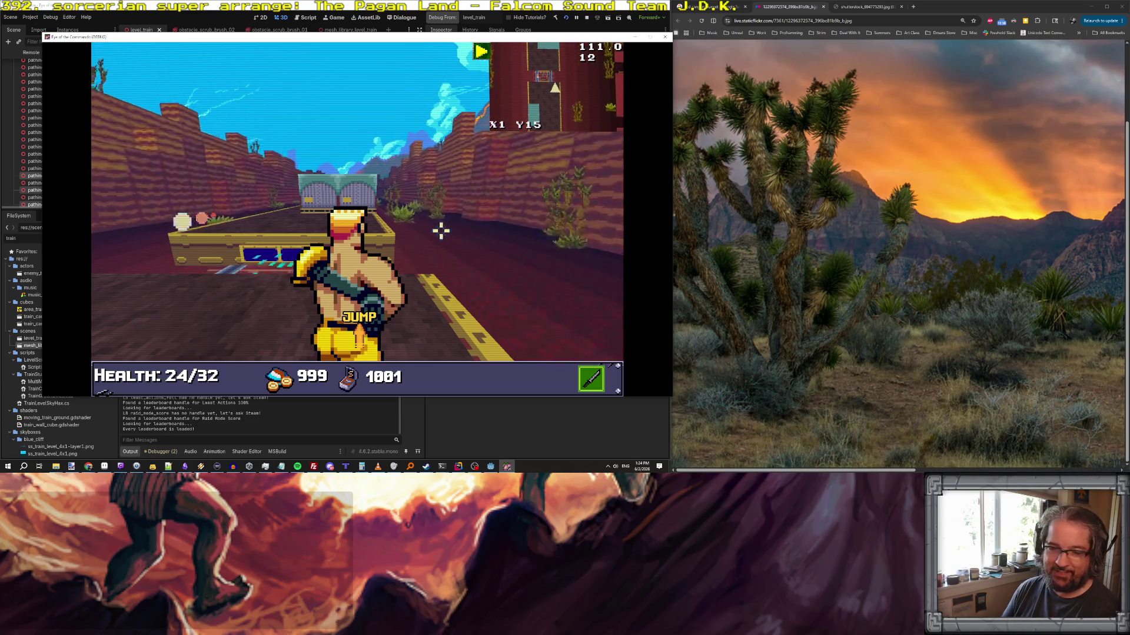
pyautogui.press('a')
pyautogui.press('d')
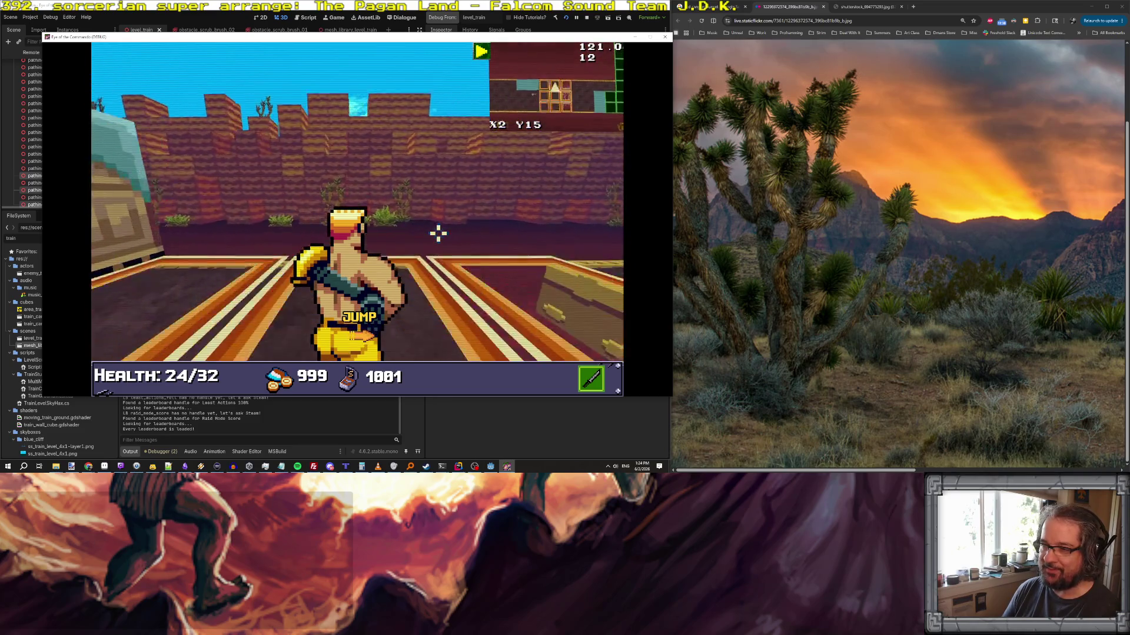
pyautogui.press('w')
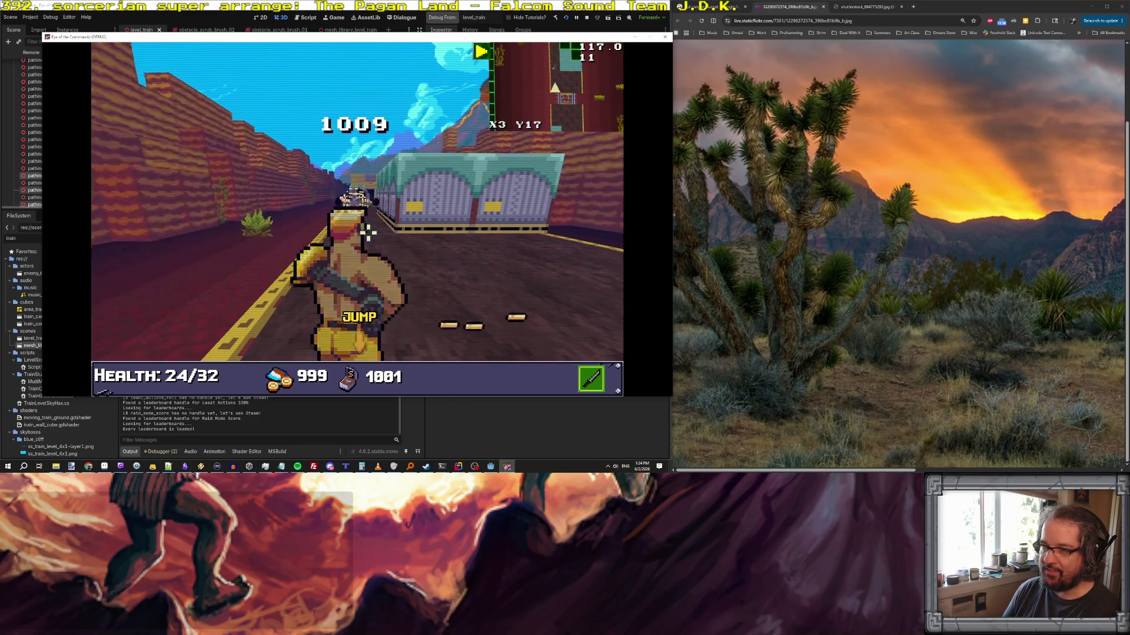
pyautogui.press('a')
pyautogui.press('a')
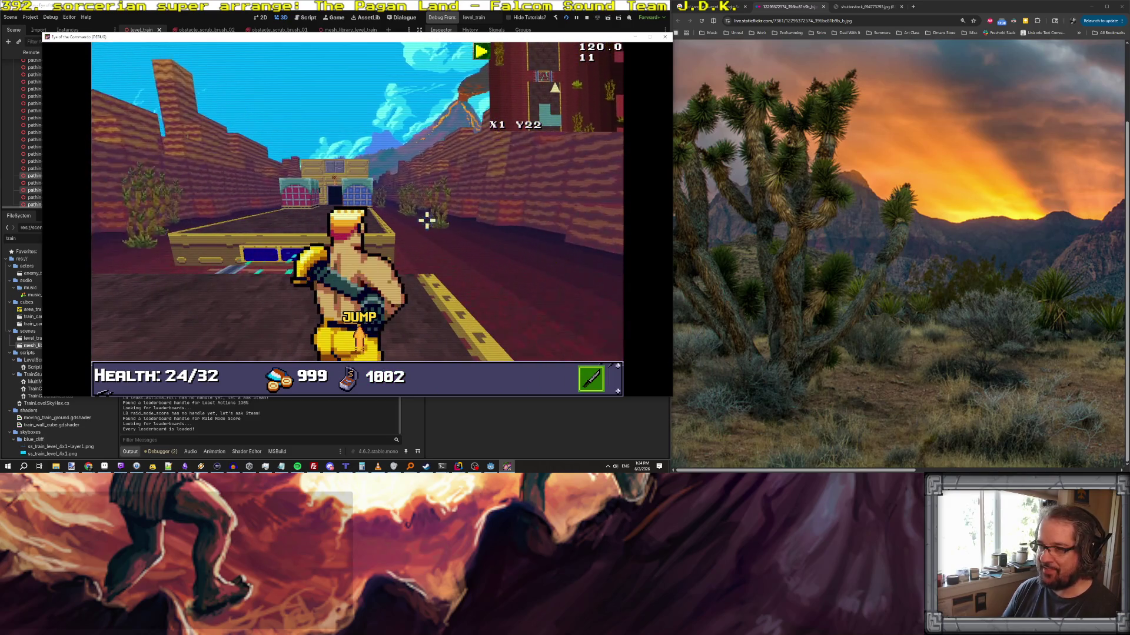
pyautogui.press('e')
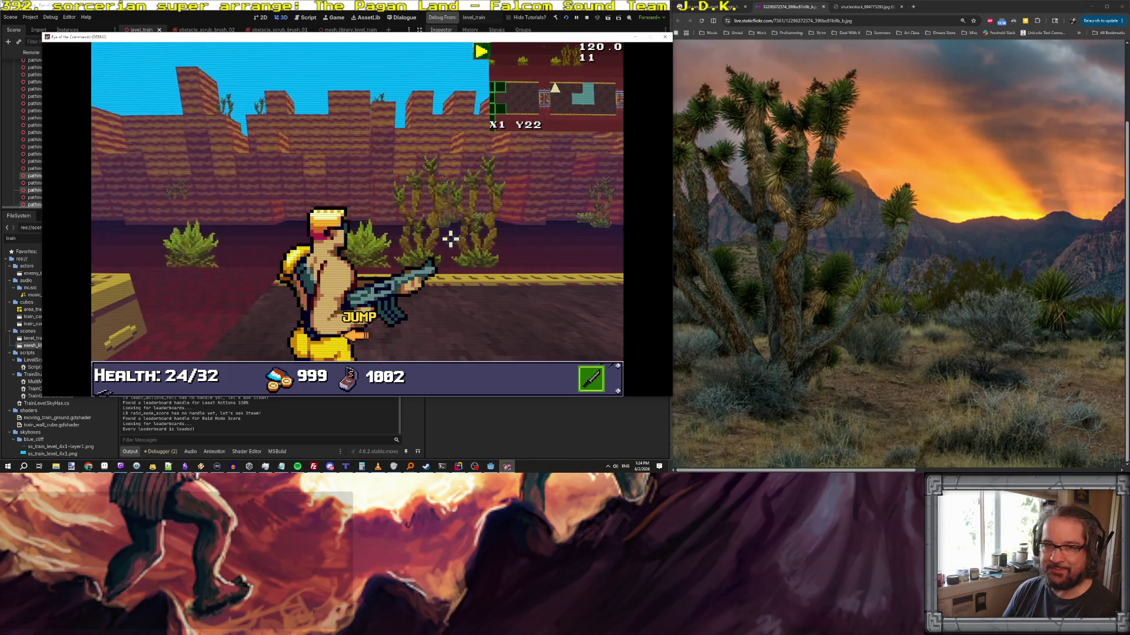
pyautogui.press('q')
pyautogui.click(781, 141)
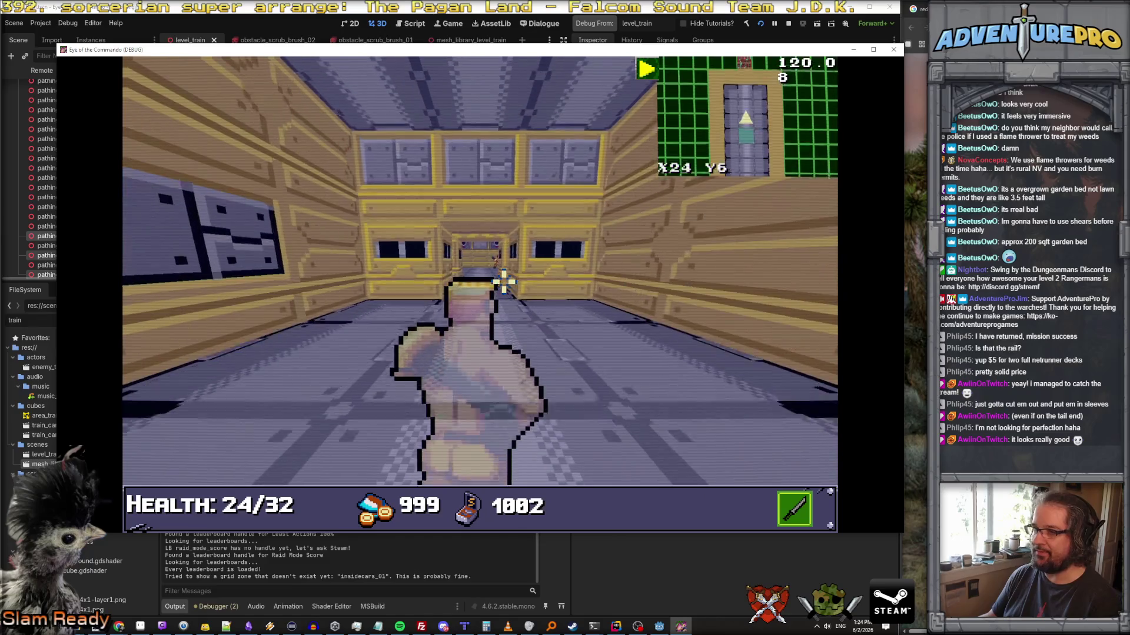
# - Walk through the train car corridor destroying wall cannons and climb the ladder onto the roof
pyautogui.press('Up')
pyautogui.press('Up')
pyautogui.press('Up')
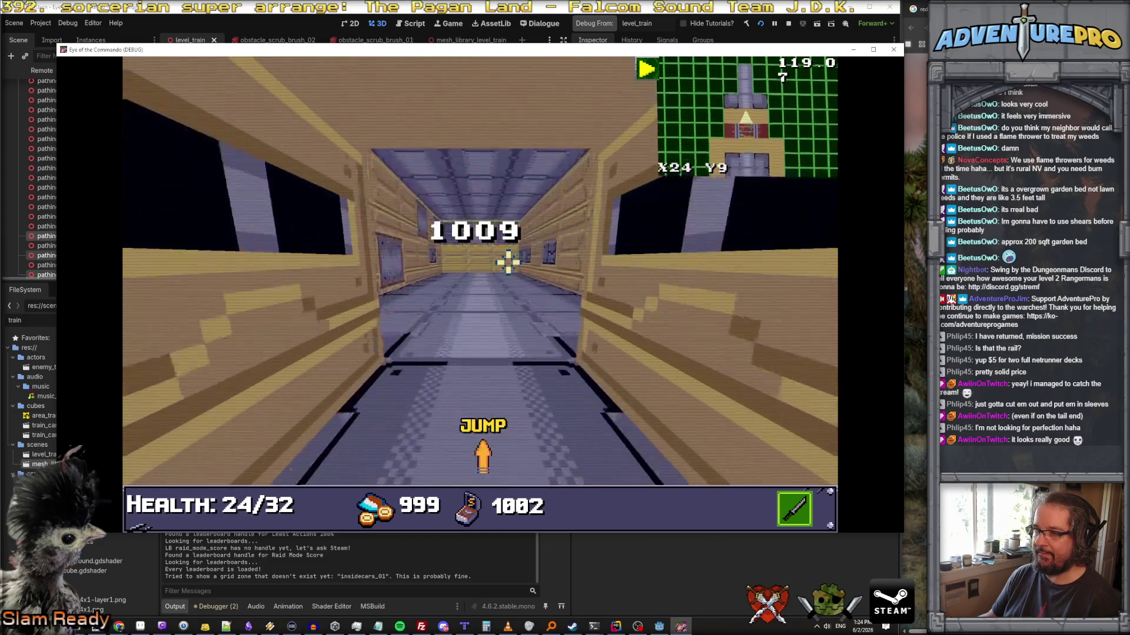
pyautogui.press('Up')
pyautogui.press('Up')
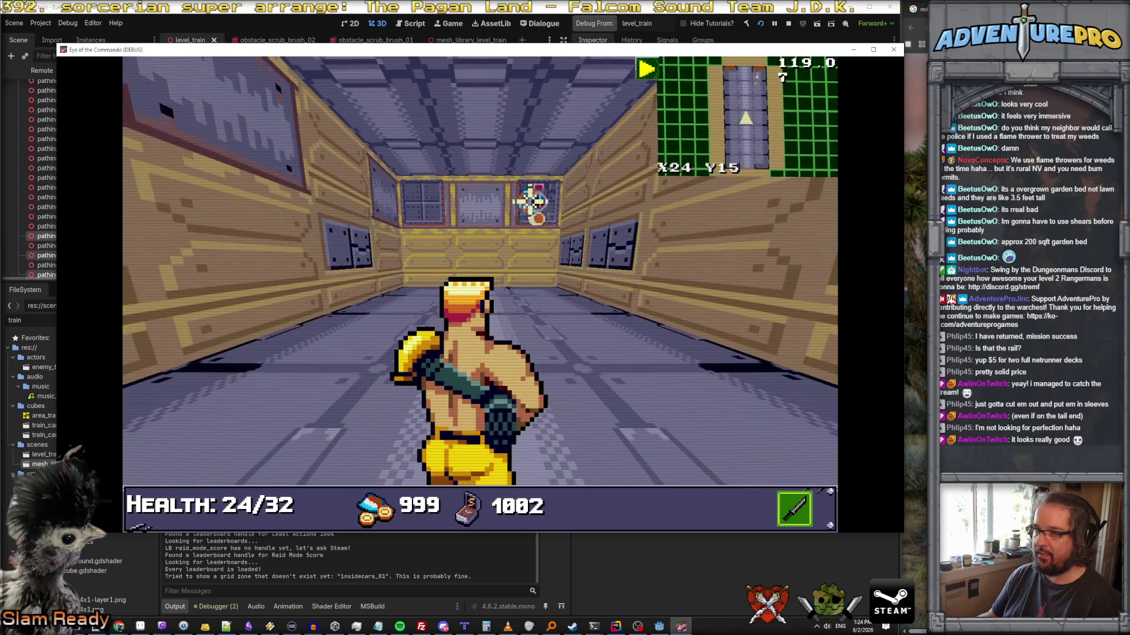
pyautogui.press('Up')
pyautogui.press('Up')
pyautogui.press('Up')
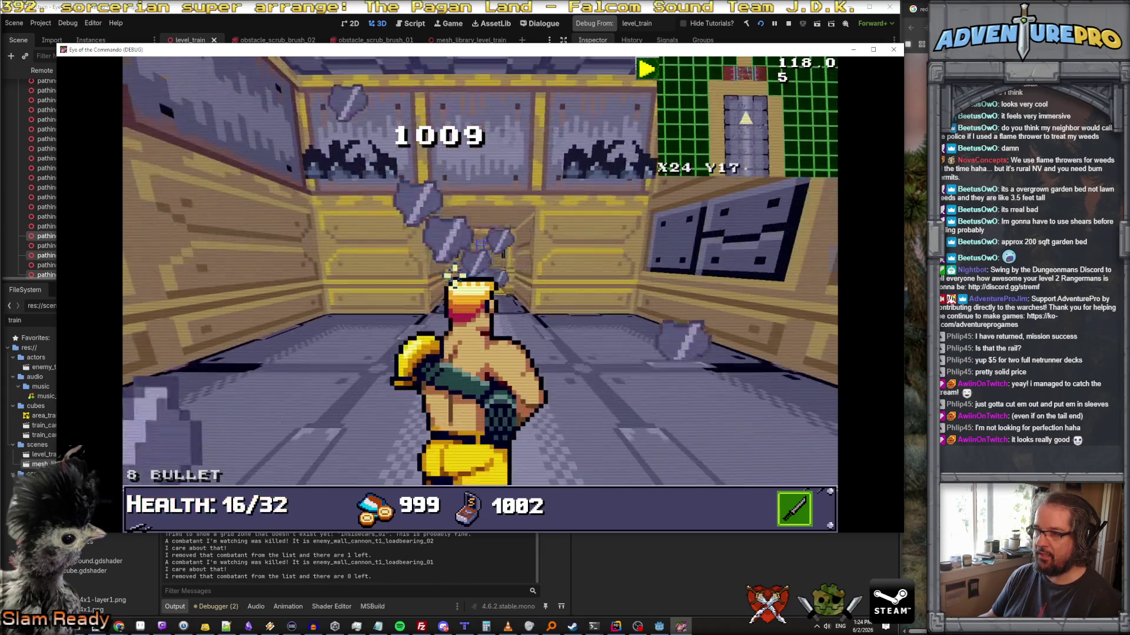
pyautogui.press('Up')
pyautogui.press('Up')
pyautogui.press('Up')
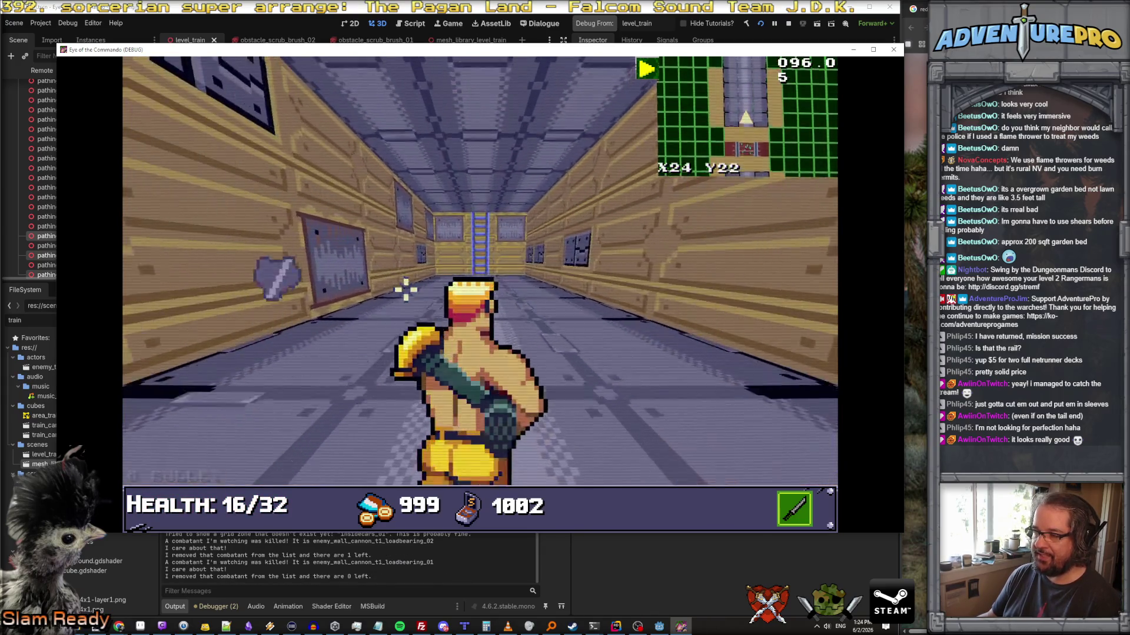
pyautogui.press('Up')
pyautogui.press('Up')
pyautogui.press('Up')
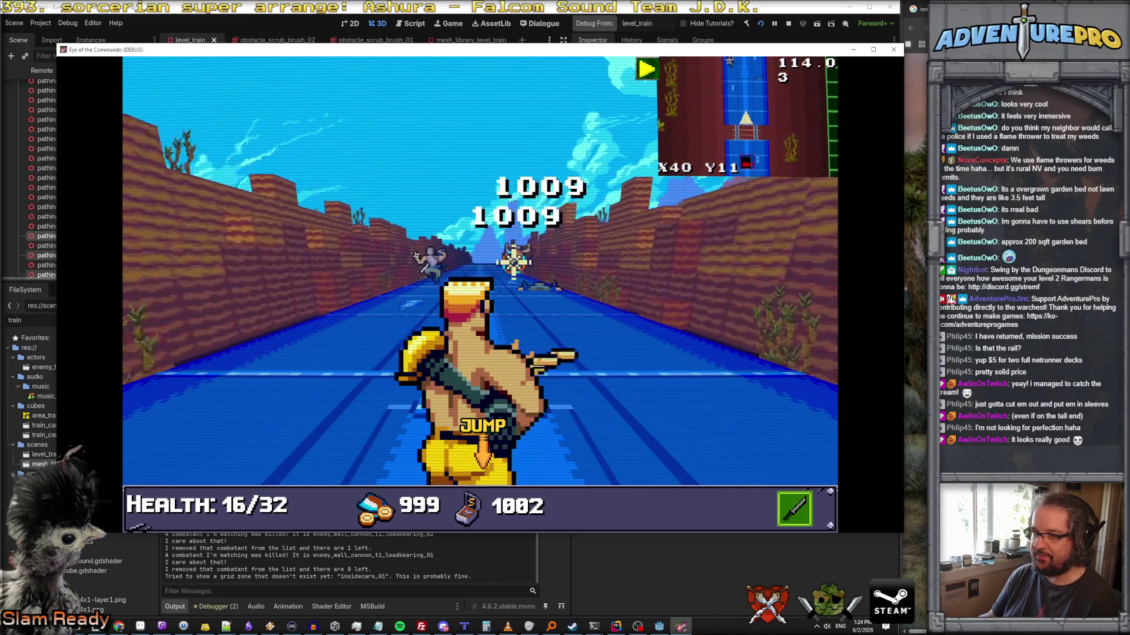
# - Run along the train roof under fire to its end, then step back on
pyautogui.press('Up')
pyautogui.press('Up')
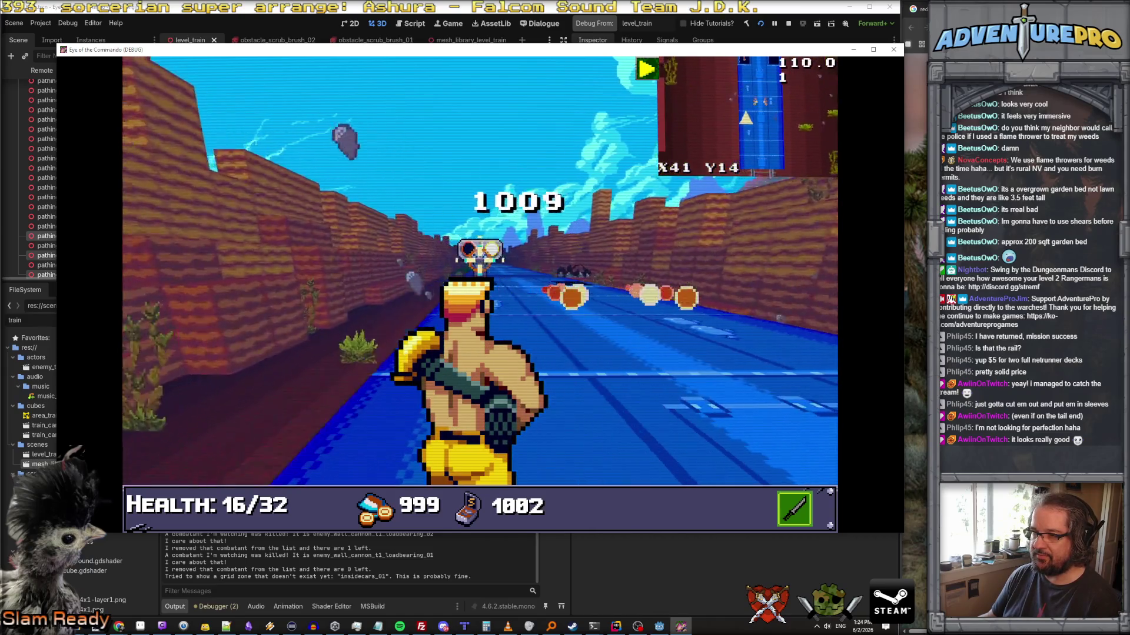
pyautogui.press('Up')
pyautogui.press('Up')
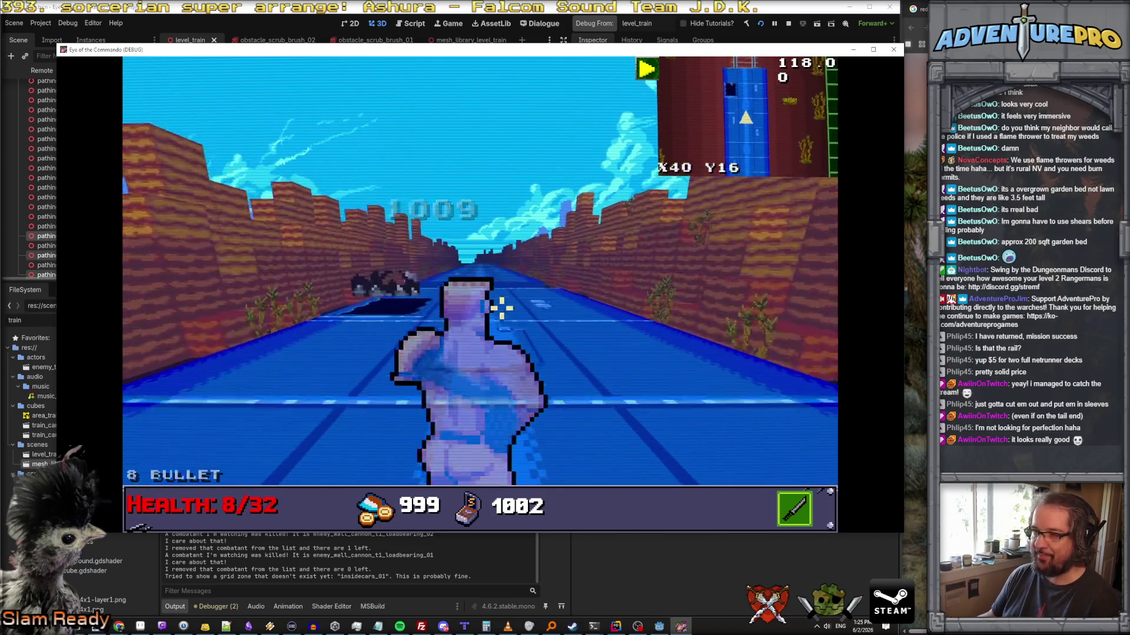
pyautogui.press('Up')
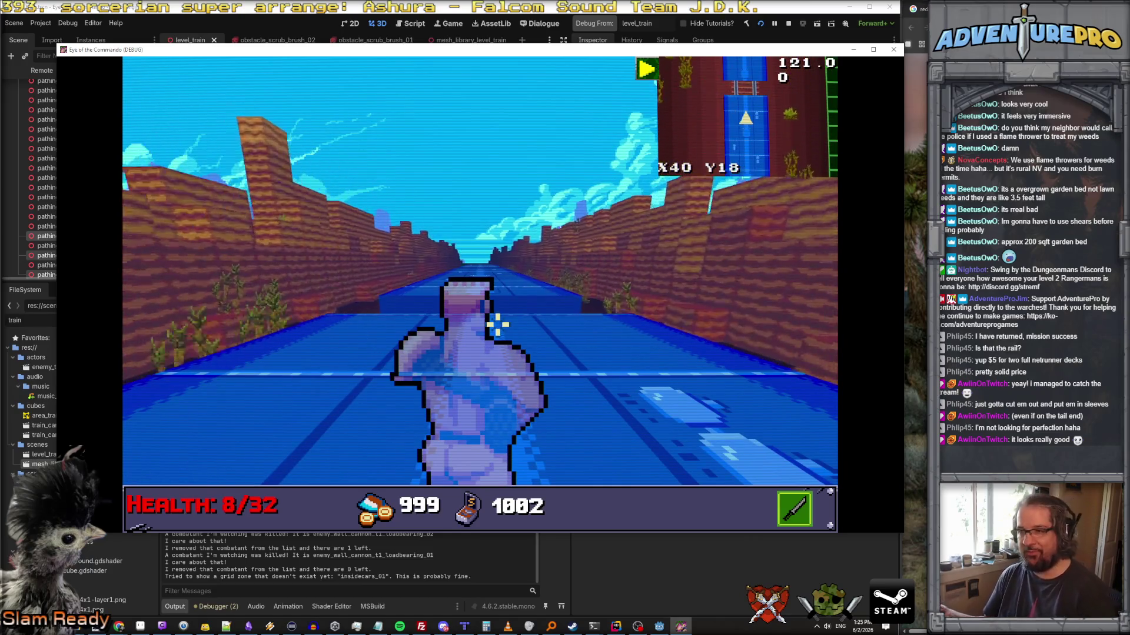
pyautogui.press('Up')
pyautogui.press('Up')
pyautogui.press('Up')
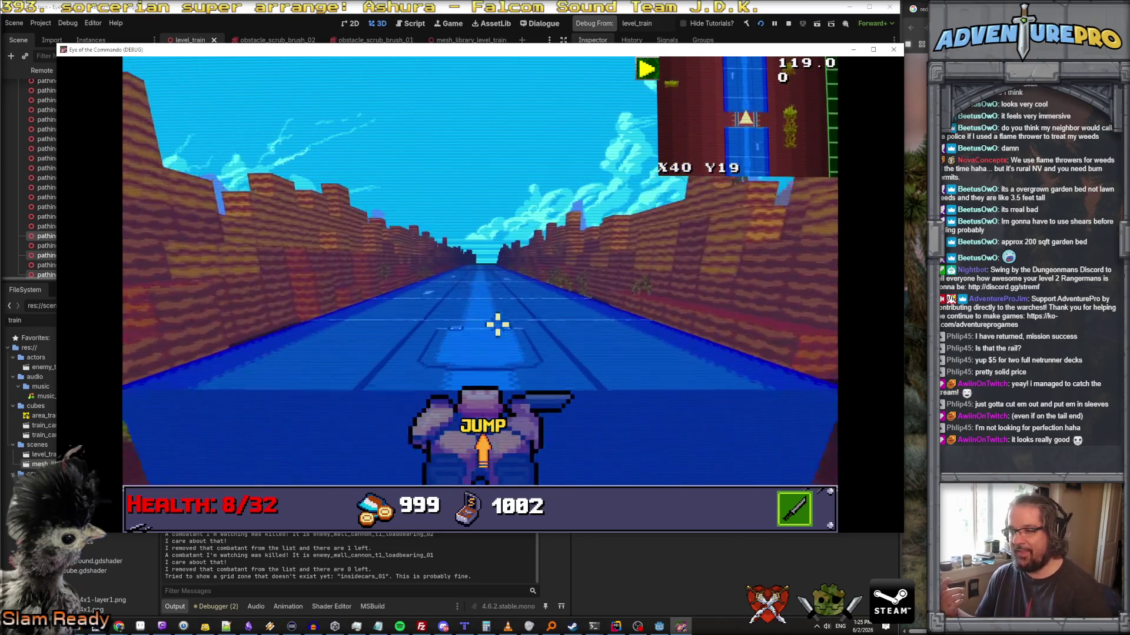
pyautogui.press('Up')
pyautogui.press('Up')
pyautogui.press('Up')
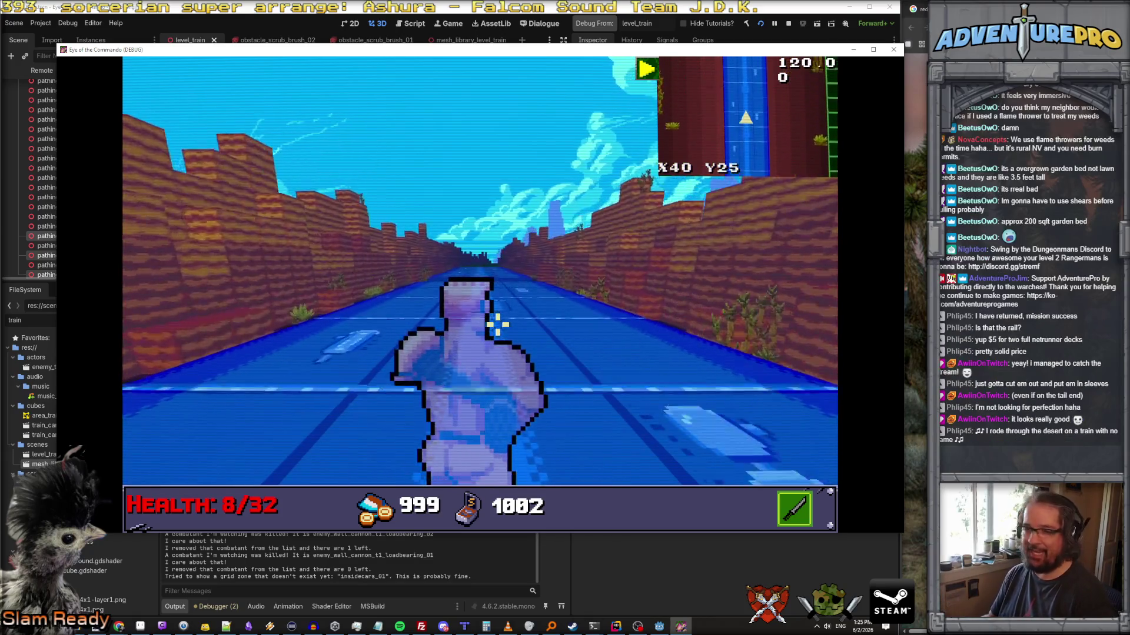
pyautogui.press('Up')
pyautogui.press('Up')
pyautogui.press('Up')
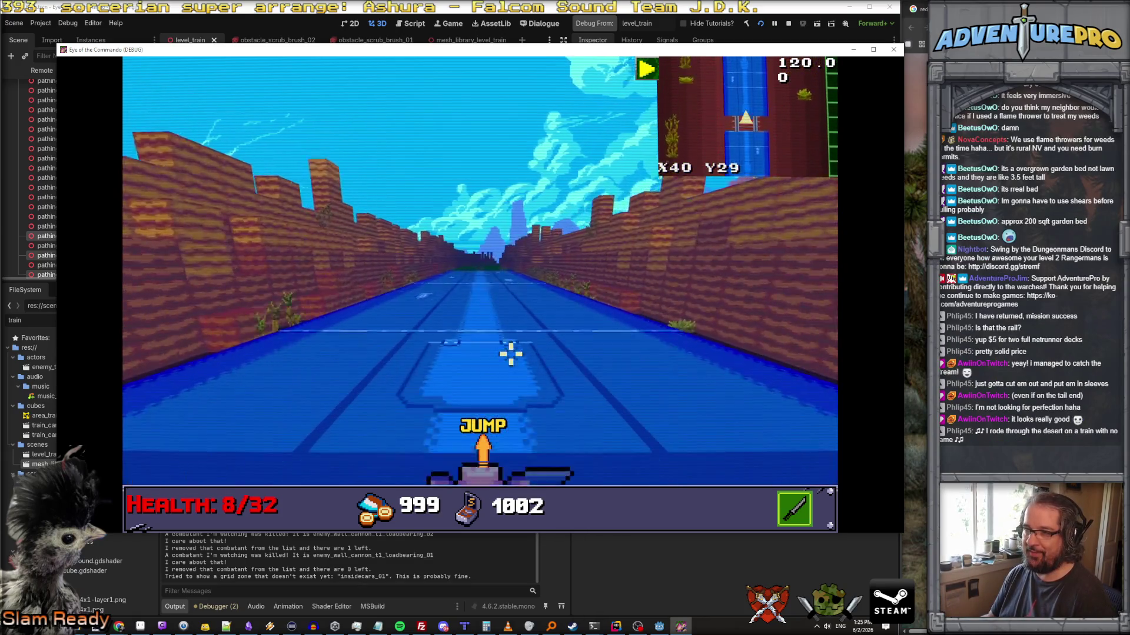
pyautogui.press('Up')
pyautogui.press('Up')
pyautogui.press('Up')
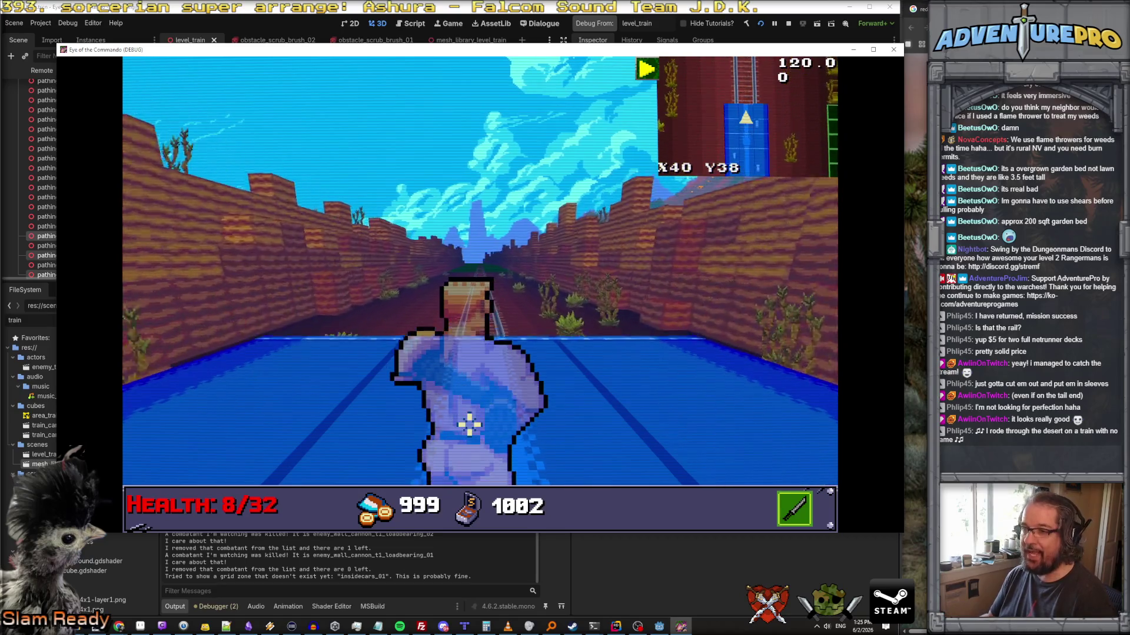
pyautogui.press('Up')
pyautogui.press('Down')
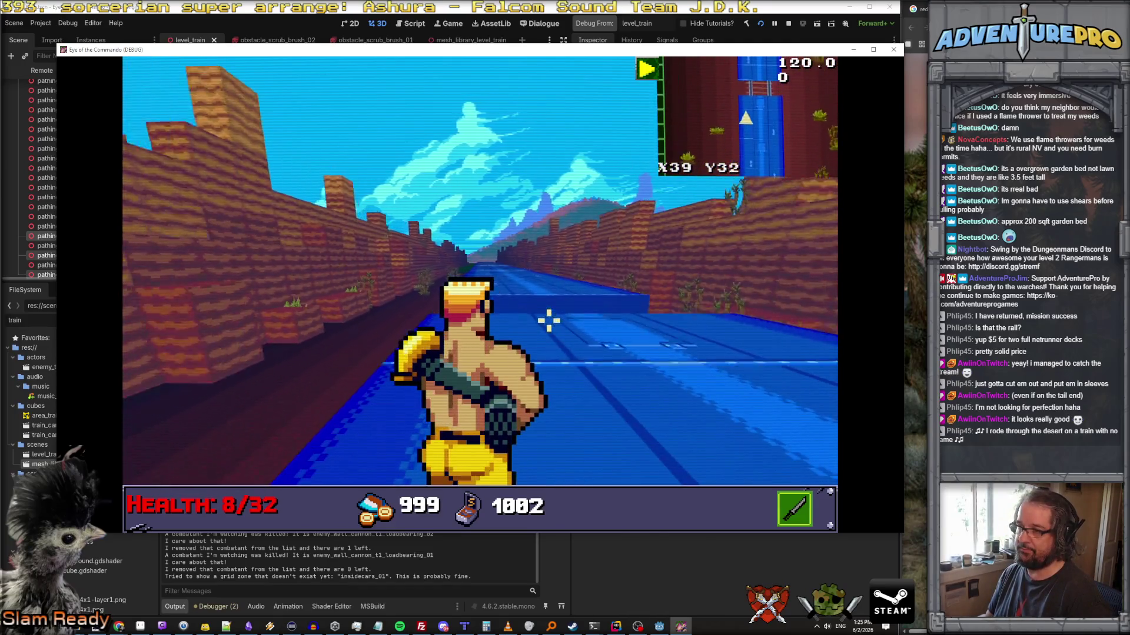
# - Jump repeatedly on the moving train roof, then switch to the YouTube browser window
pyautogui.press('space')
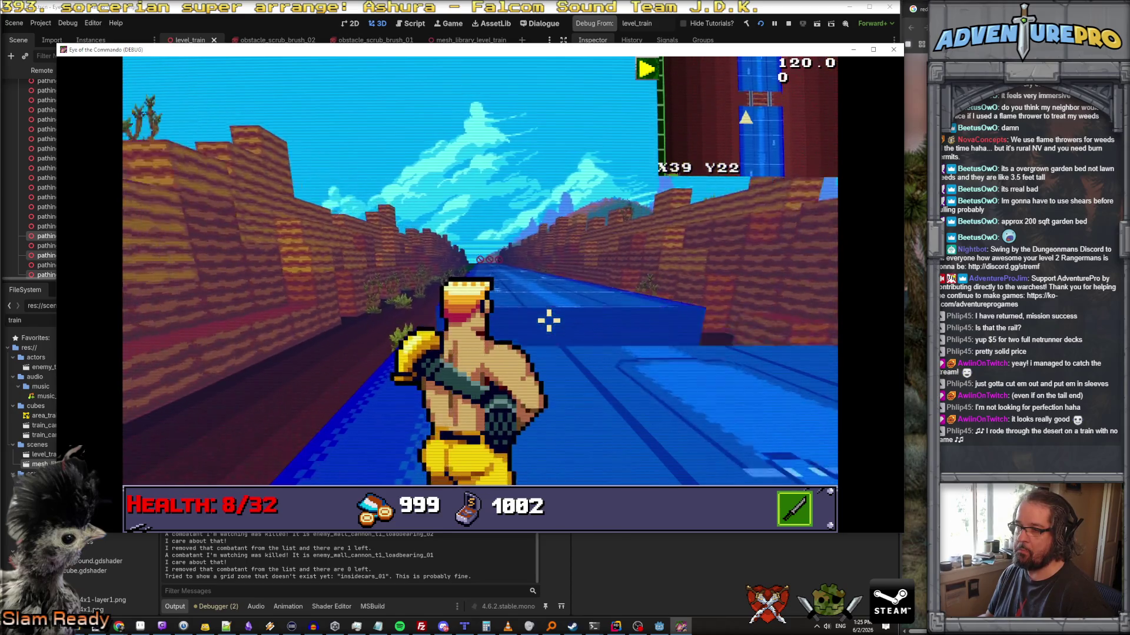
pyautogui.press('space')
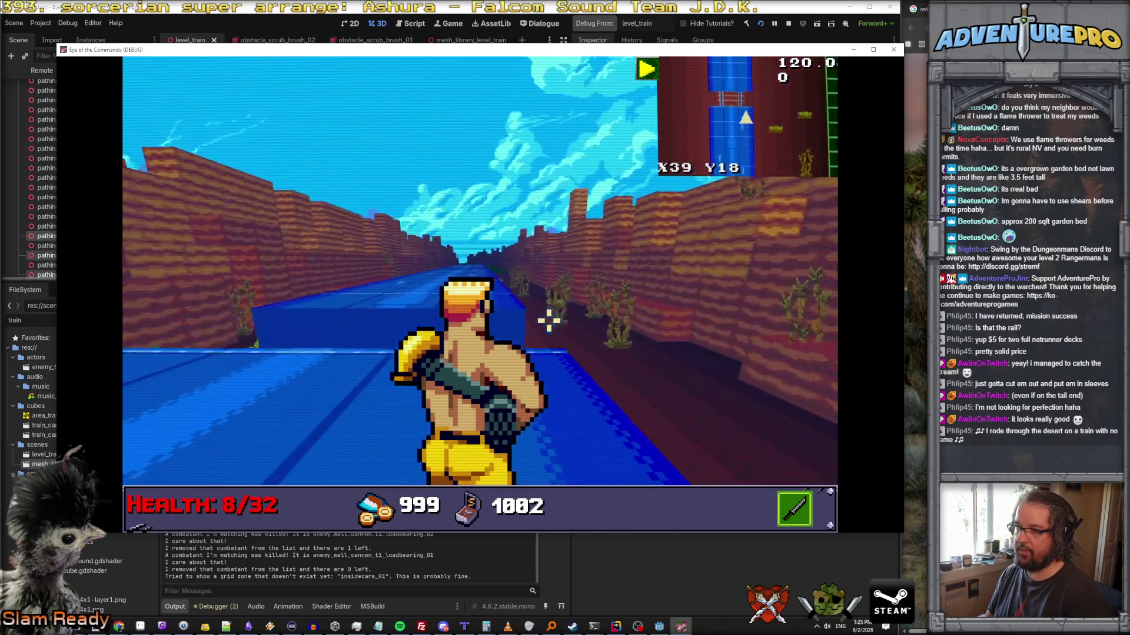
pyautogui.press('space')
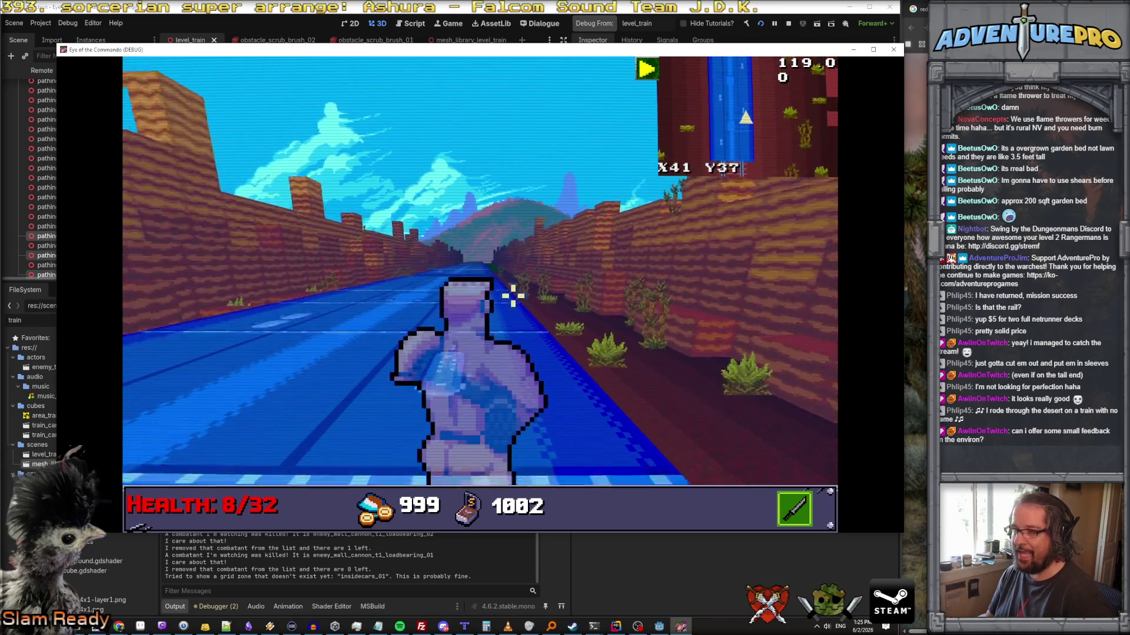
pyautogui.press('space')
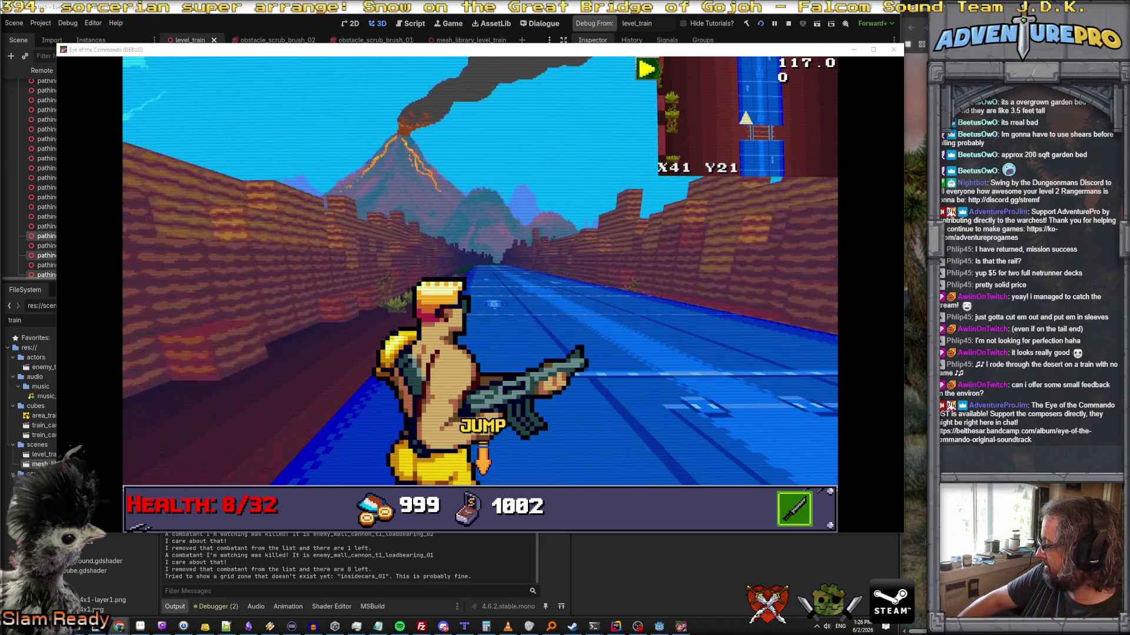
pyautogui.hotkey('alt', 'Tab')
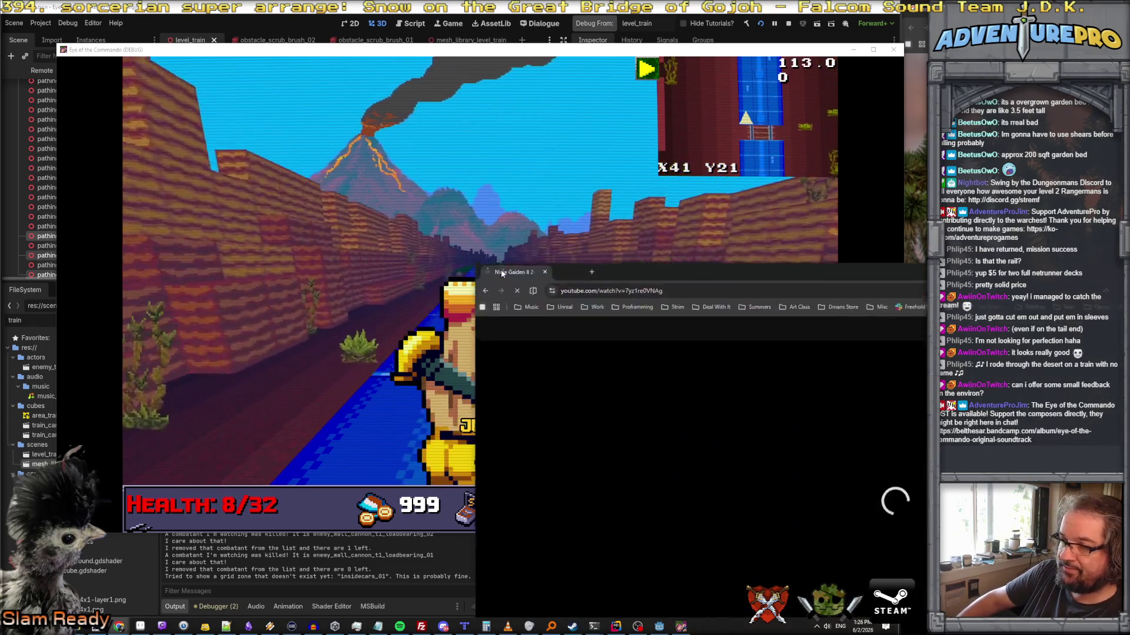
# - Maximize the Ninja Gaiden II 2-1 tutorial video, then start a search for 'ninjagaiden 2 nes longplay'
pyautogui.doubleClick(293, 219)
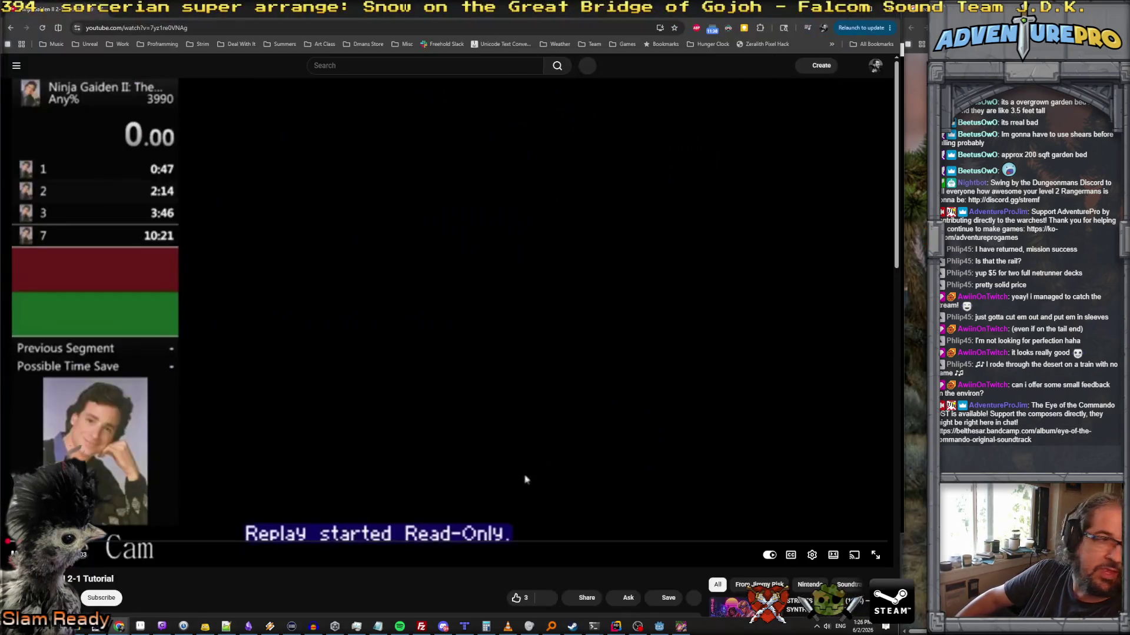
pyautogui.click(715, 567)
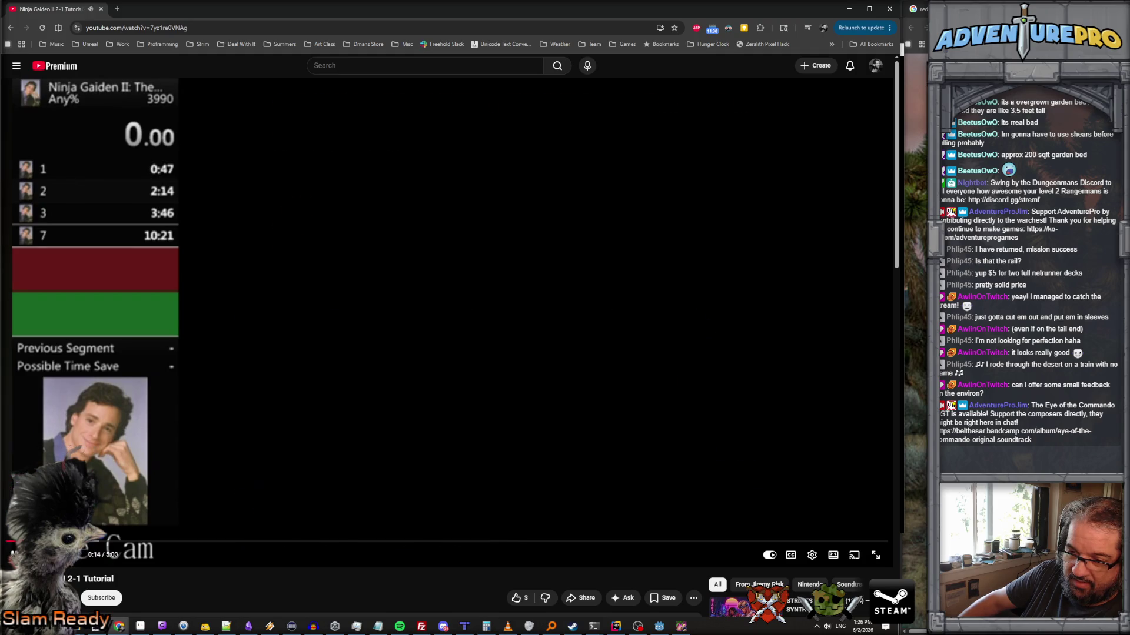
pyautogui.click(206, 26)
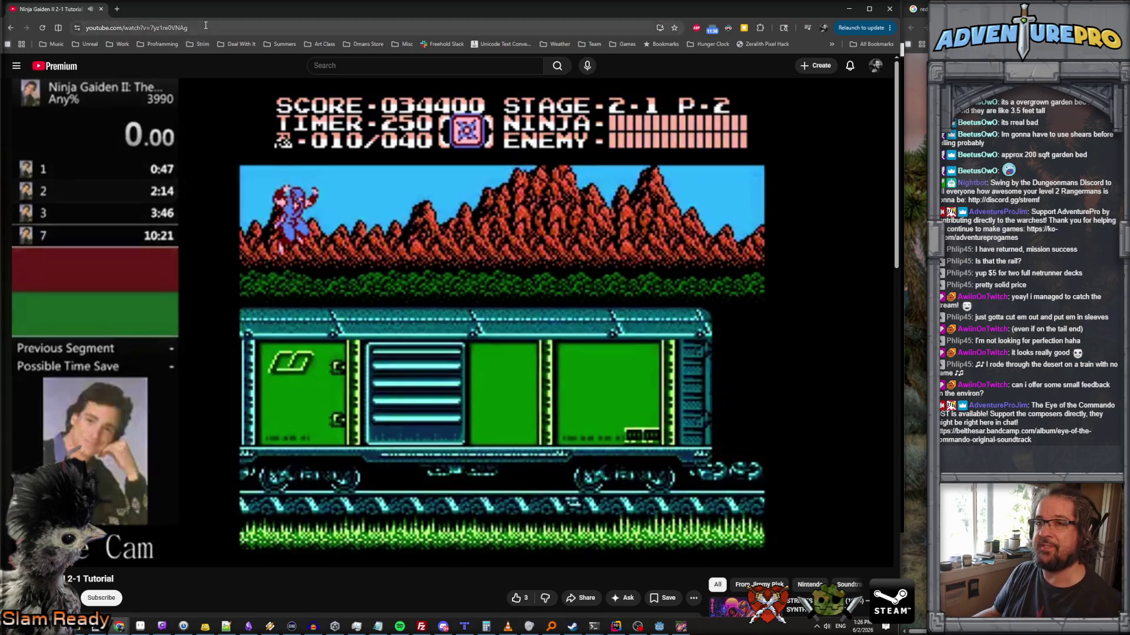
pyautogui.write('nin')
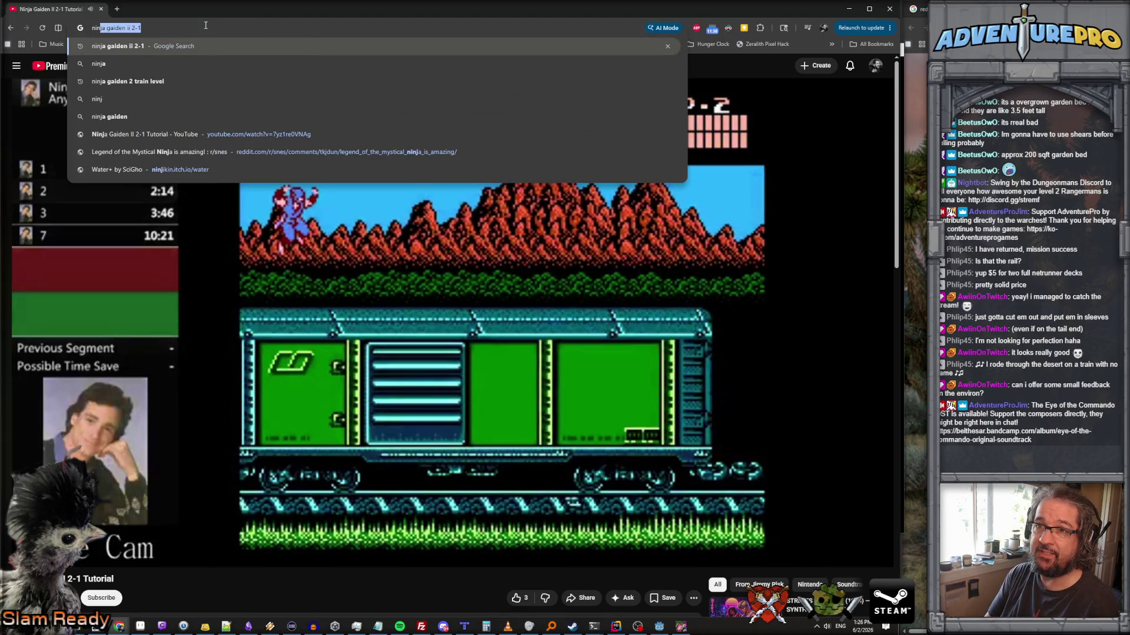
pyautogui.write('jagaid')
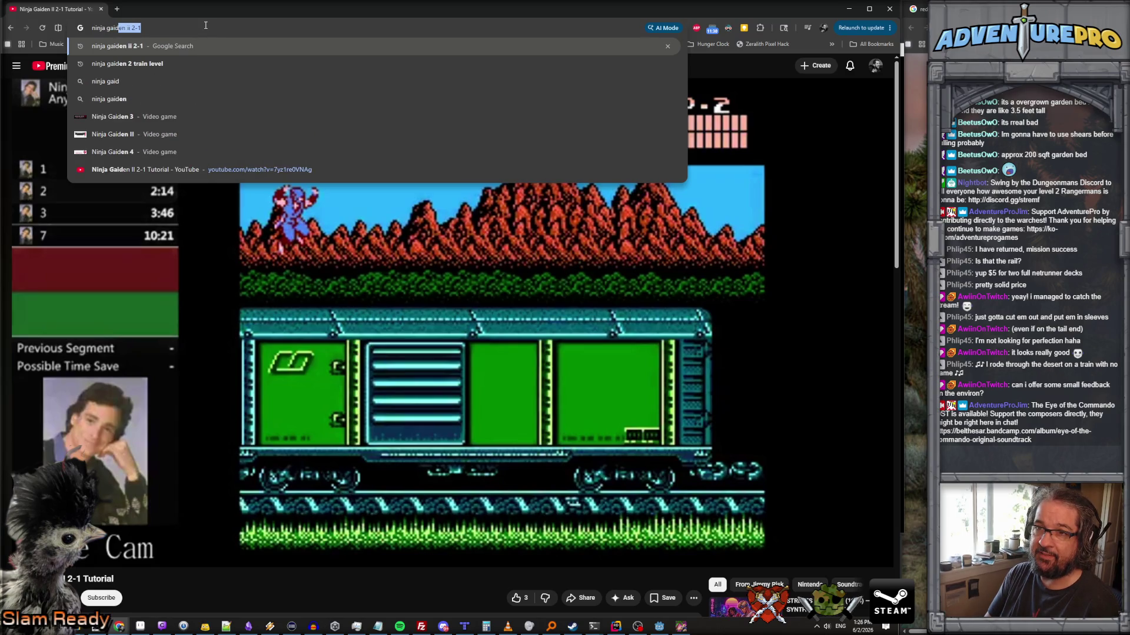
pyautogui.write('en 2 ne')
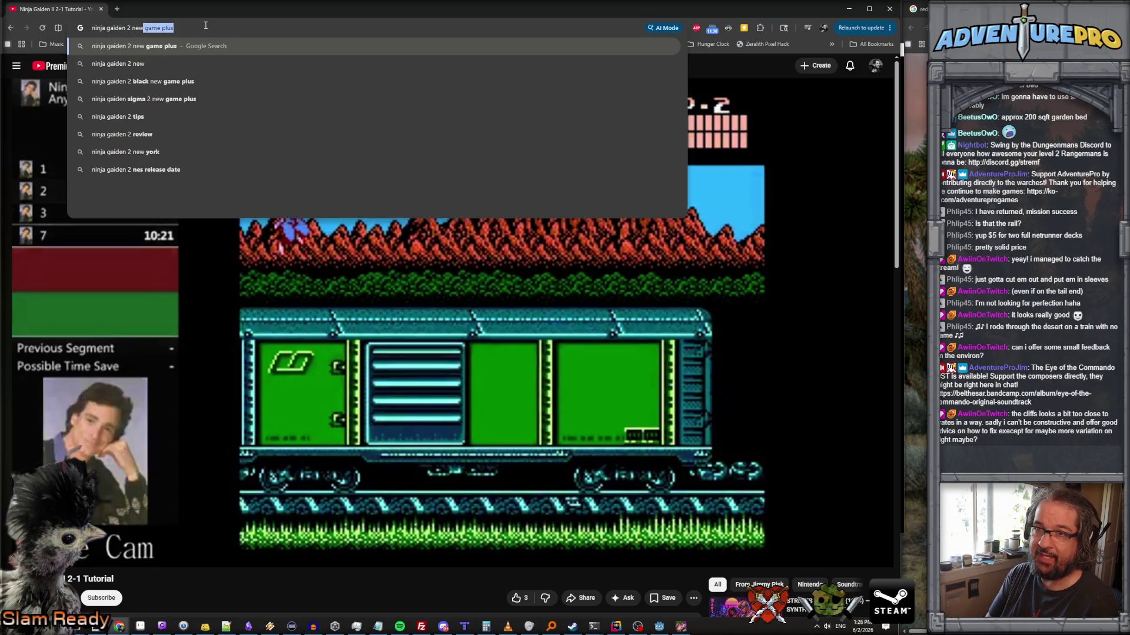
pyautogui.write('s lo')
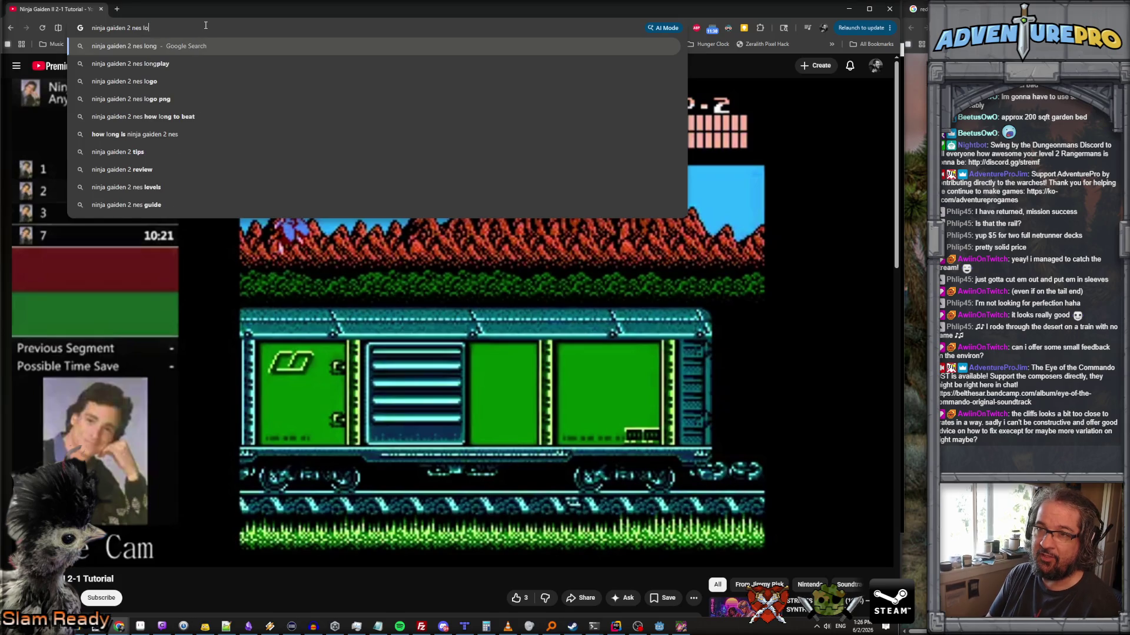
pyautogui.write('ngplay')
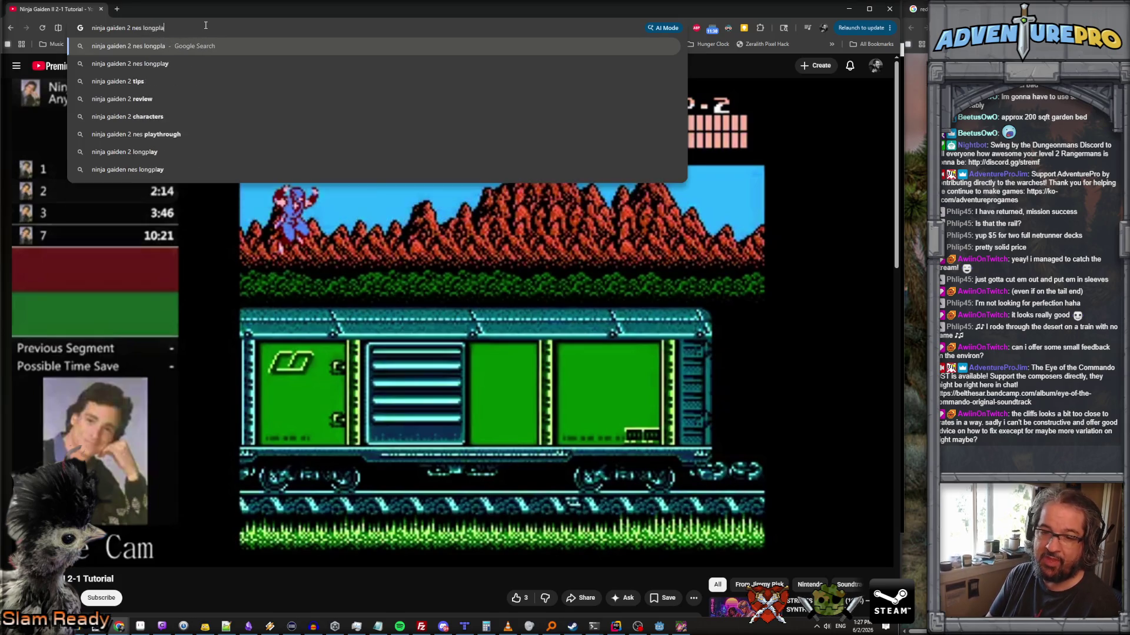
# - Submit the 'ninjagaiden 2 nes longplay' search
pyautogui.press('Return')
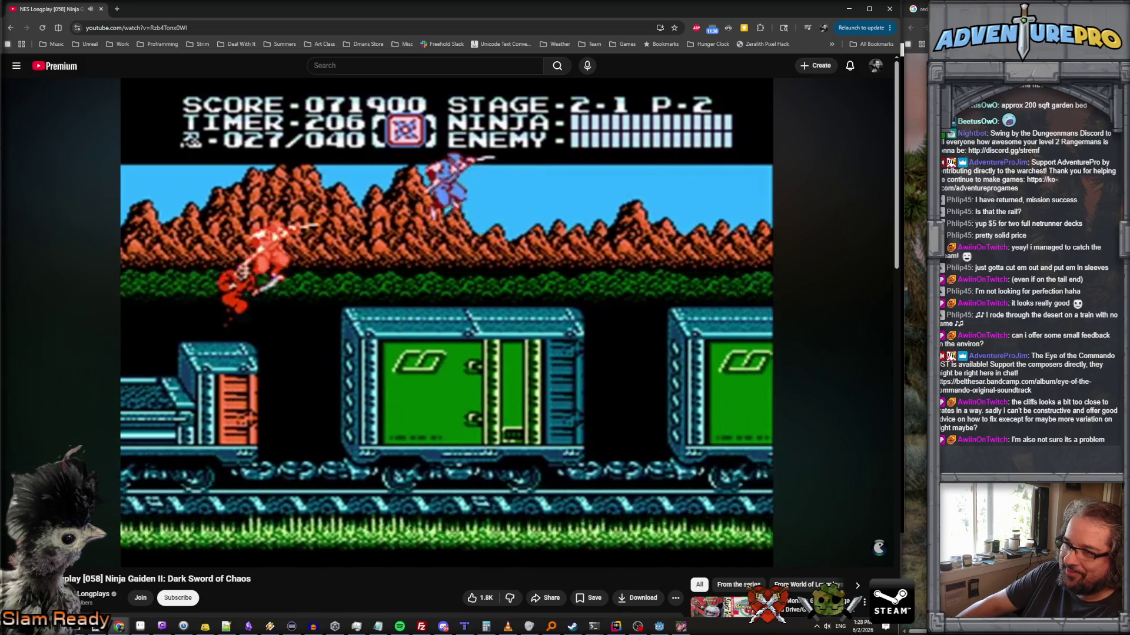
# - Close the longplay video and return to the Eye of the Commando playtest window
pyautogui.moveTo(225, 458)
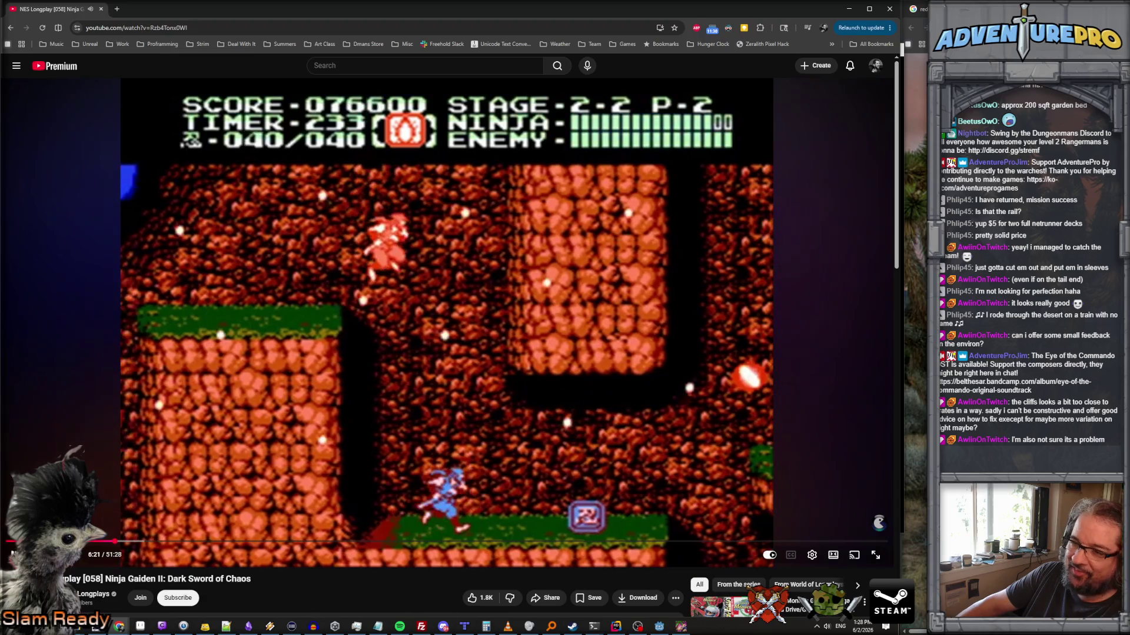
pyautogui.click(849, 9)
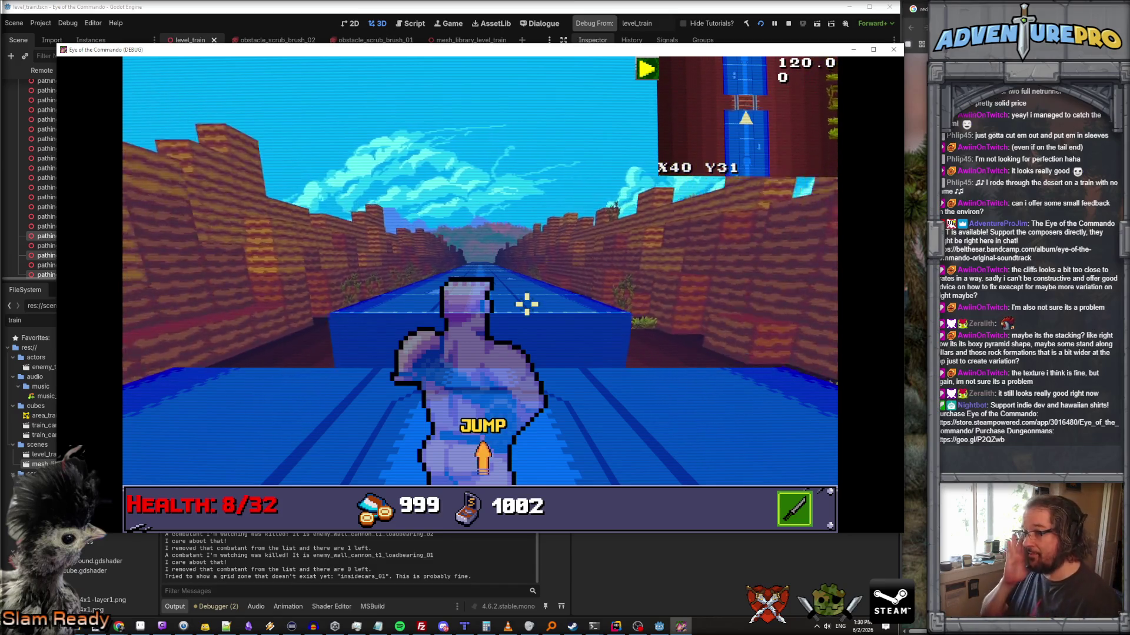
# - Jump across two train cars, turn toward the canyon wall to attack, then face down the track
pyautogui.press('space')
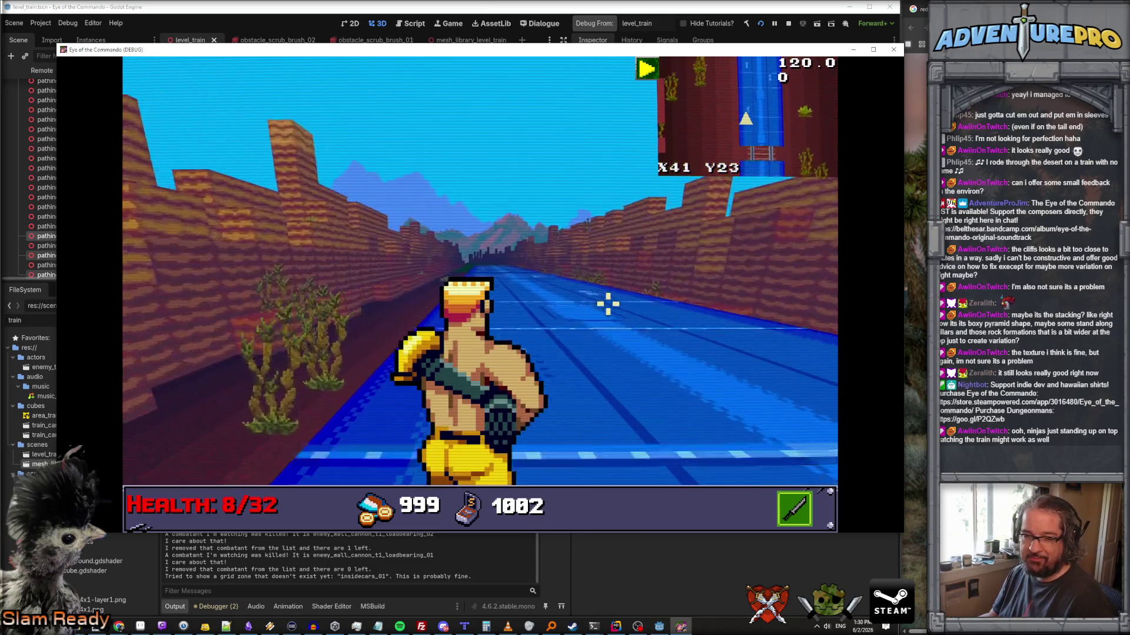
pyautogui.press('space')
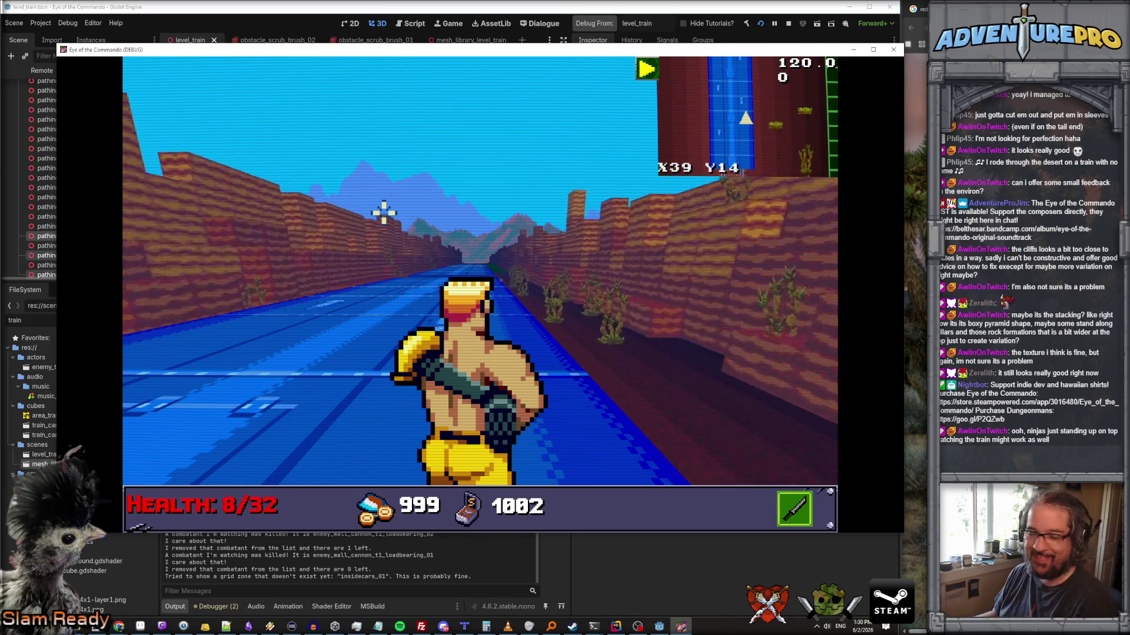
pyautogui.press('e')
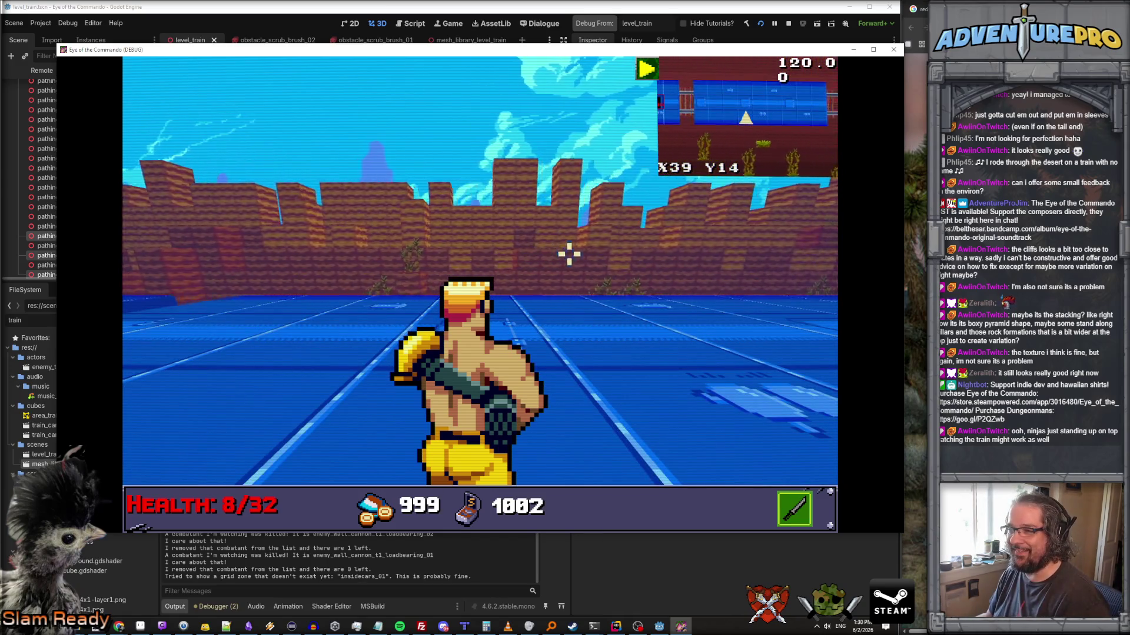
pyautogui.click(320, 219)
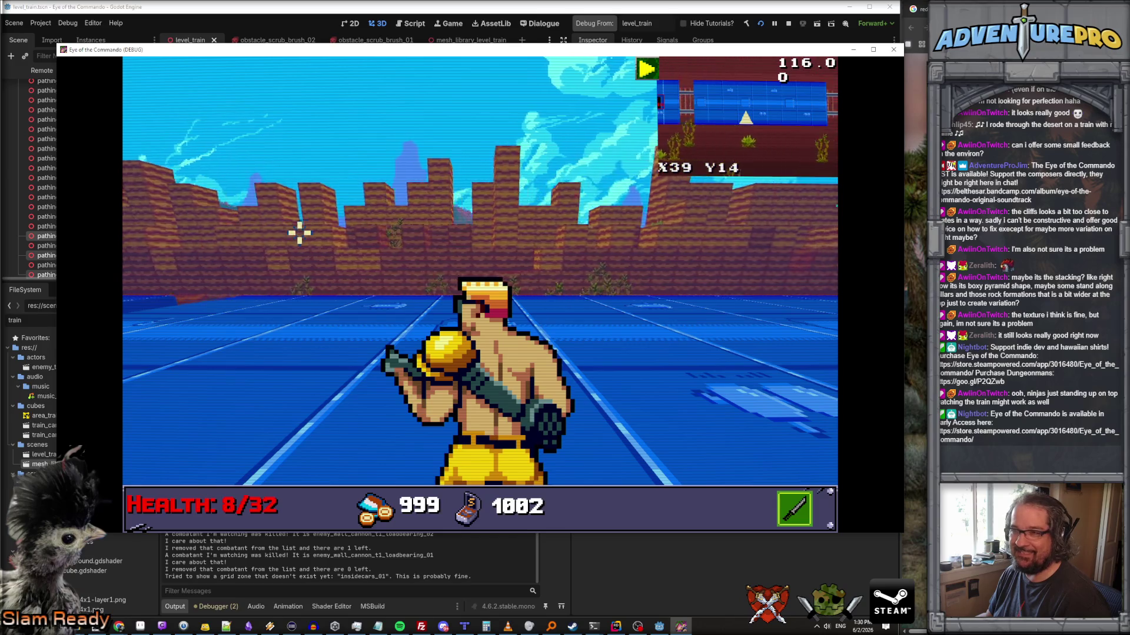
pyautogui.press('q')
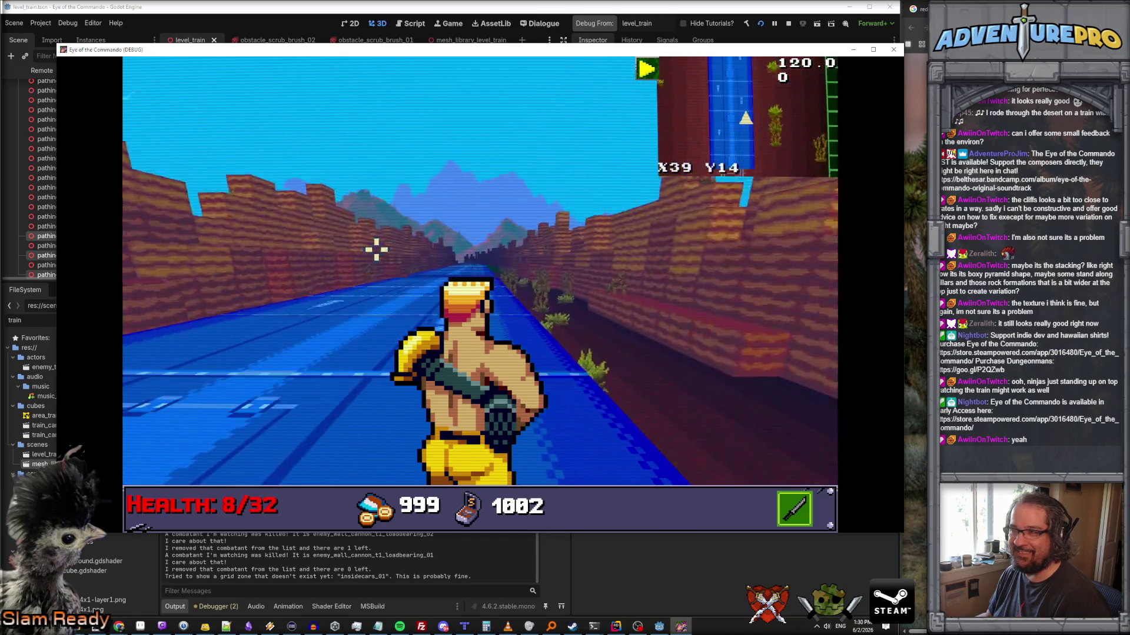
# - Advance several cells along the blue container cars and jump further down the track
pyautogui.press('w')
pyautogui.press('w')
pyautogui.press('w')
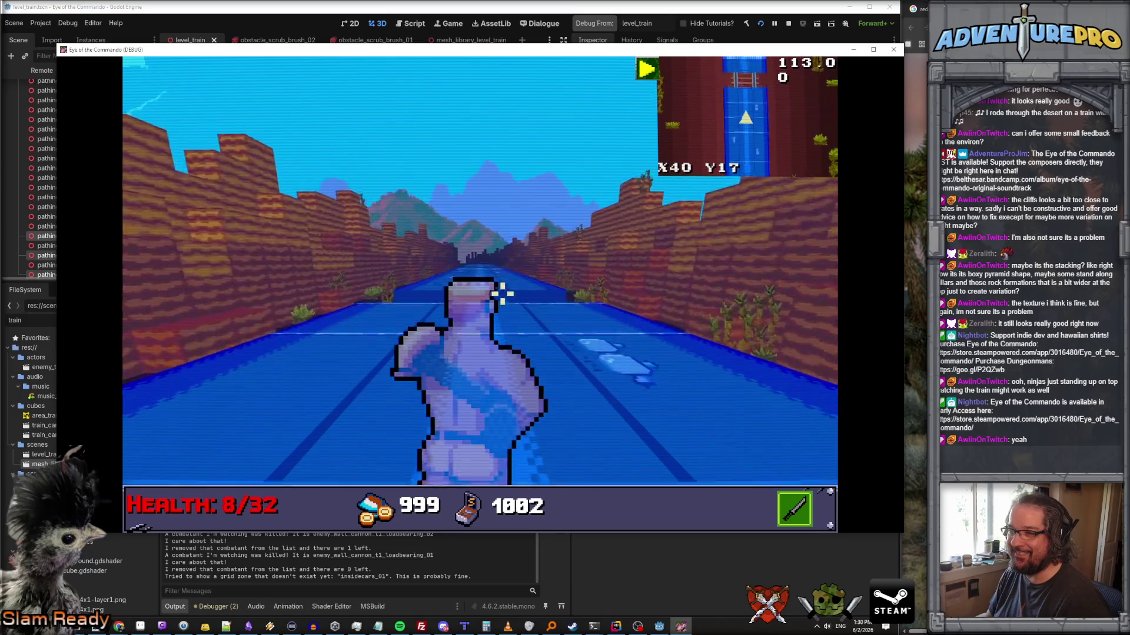
pyautogui.press('w')
pyautogui.press('w')
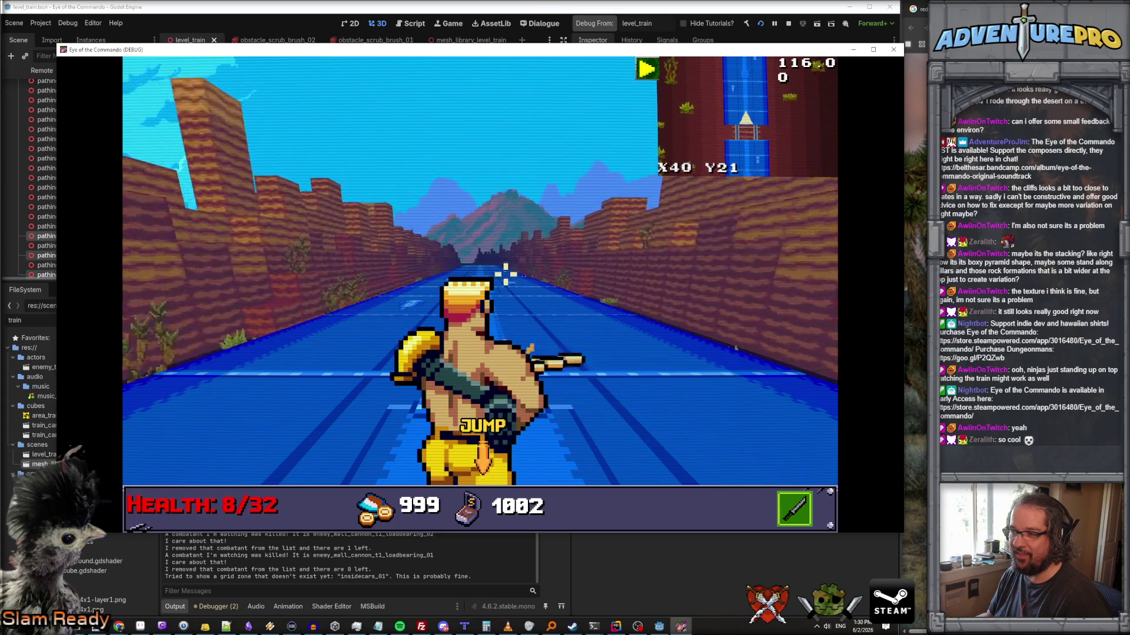
pyautogui.press('w')
pyautogui.press('w')
pyautogui.press('w')
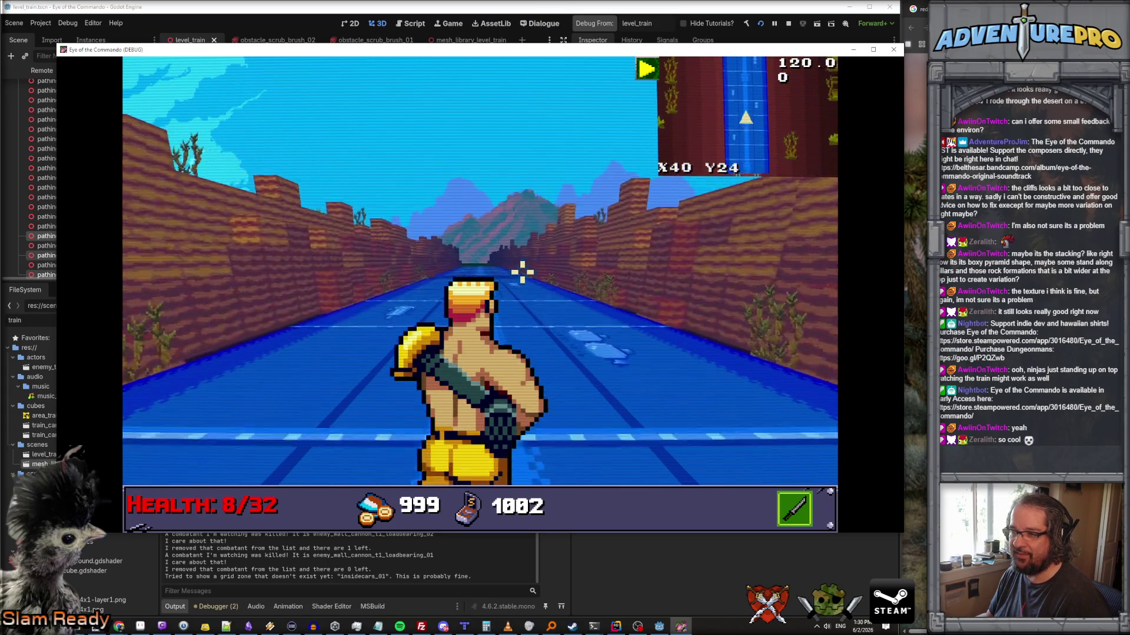
pyautogui.press('w')
pyautogui.press('w')
pyautogui.press('w')
pyautogui.press('w')
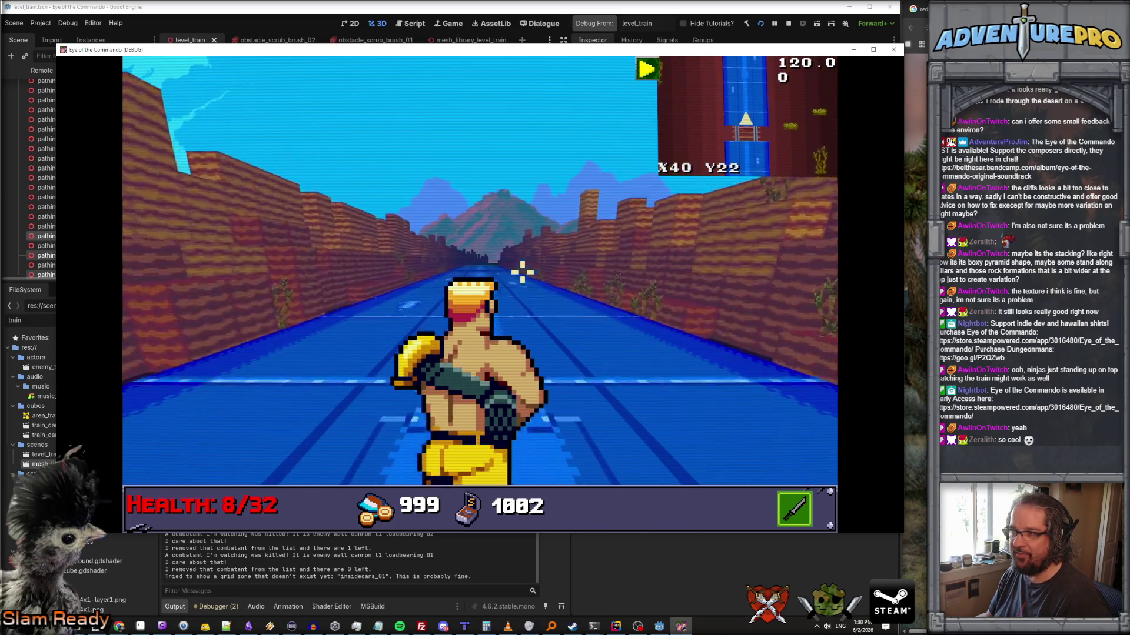
pyautogui.press('w')
pyautogui.press('space')
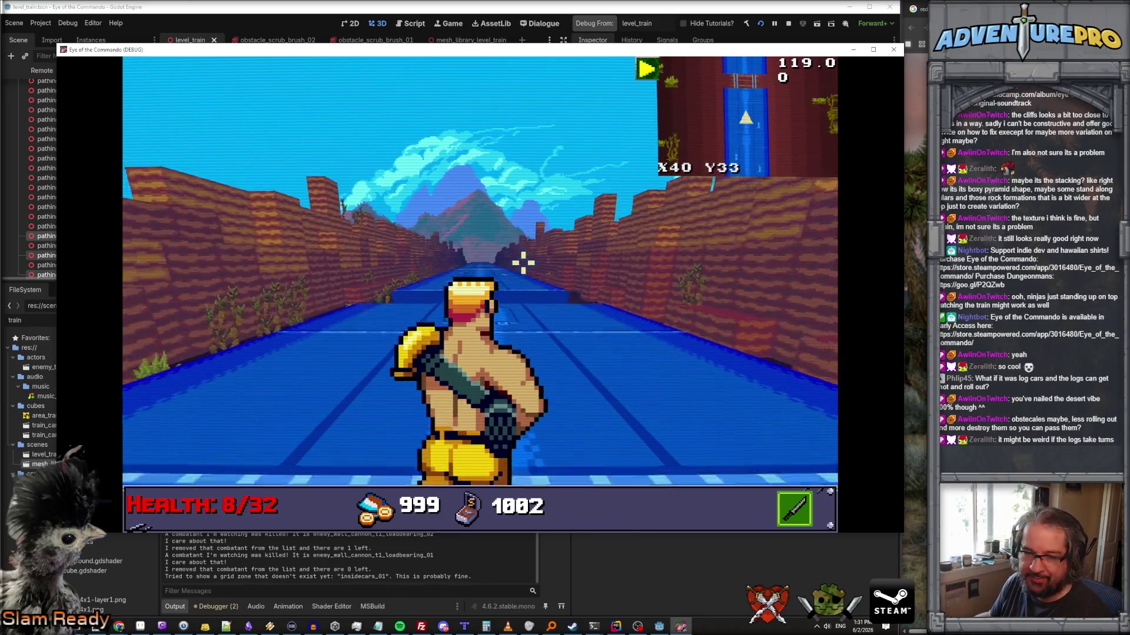
# - Jump onto the tall blue block, drop back onto the track, fire right, then jump along the cars
pyautogui.press('space')
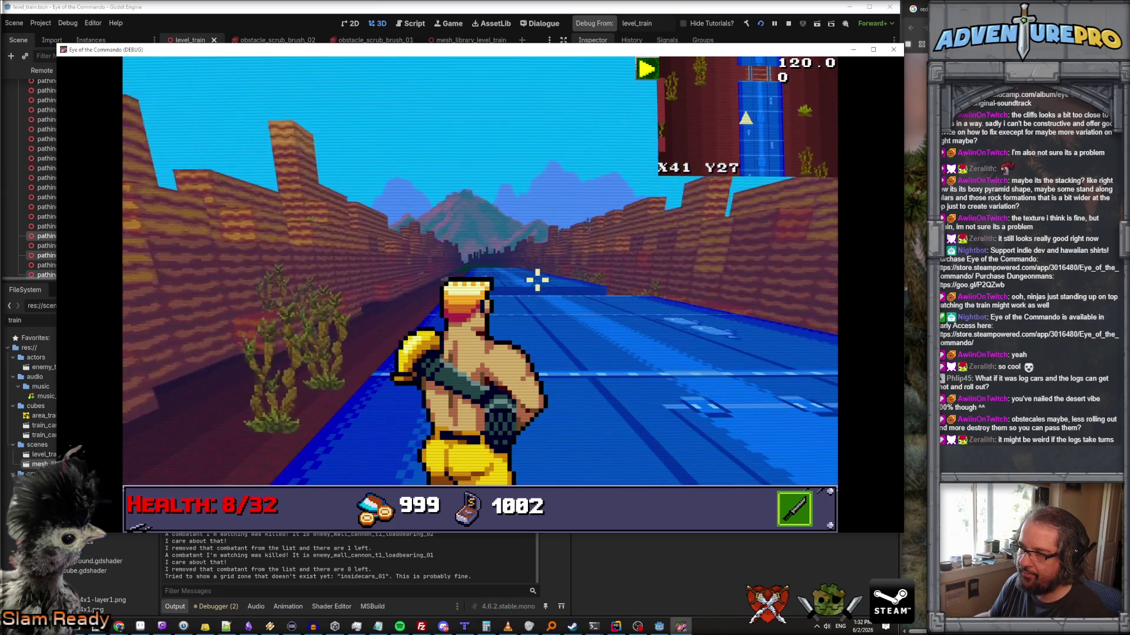
pyautogui.press('space')
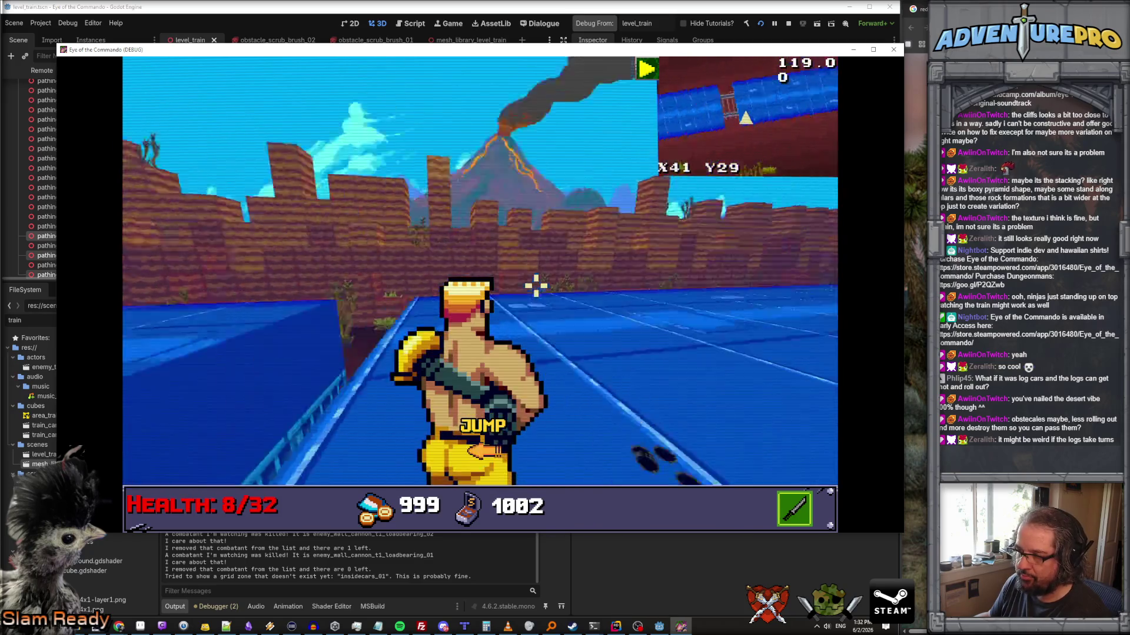
pyautogui.press('a')
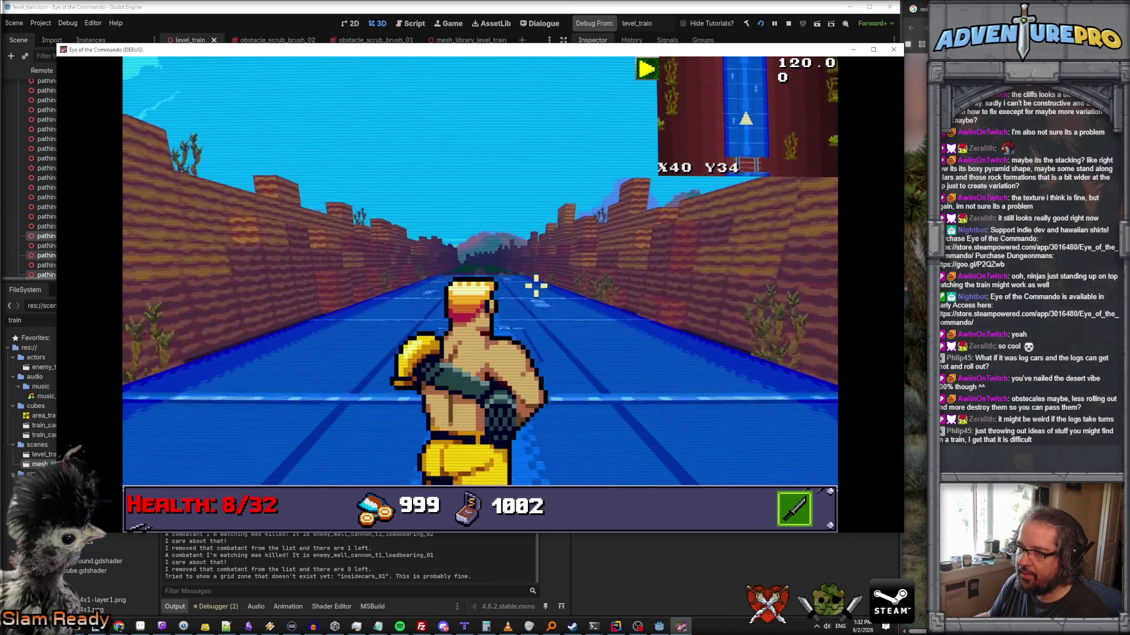
pyautogui.click(536, 286)
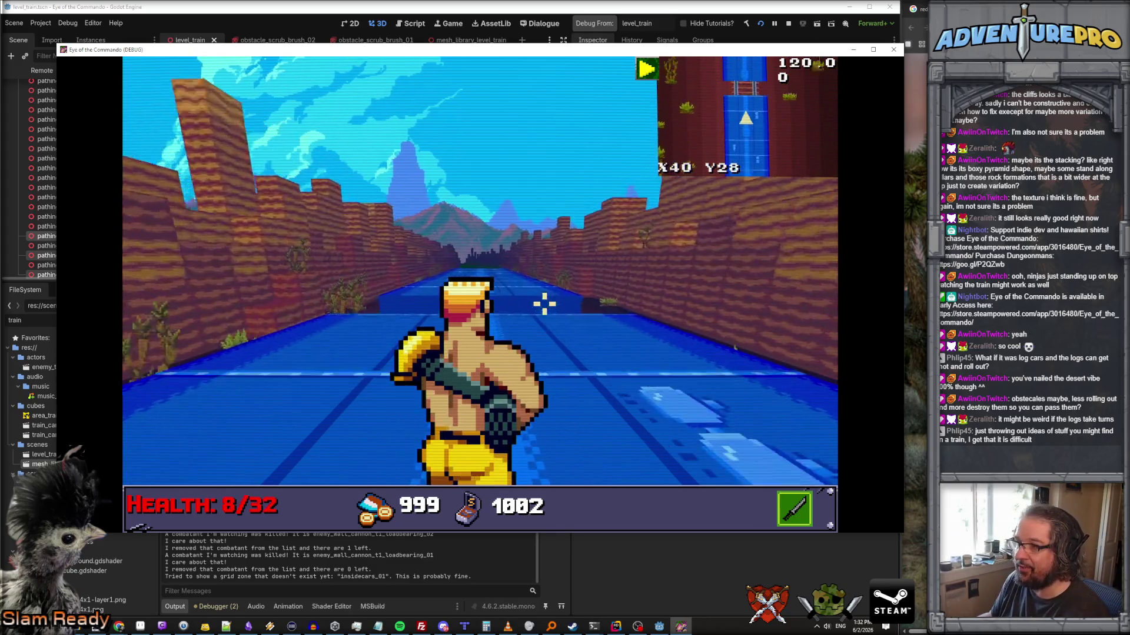
pyautogui.press('space')
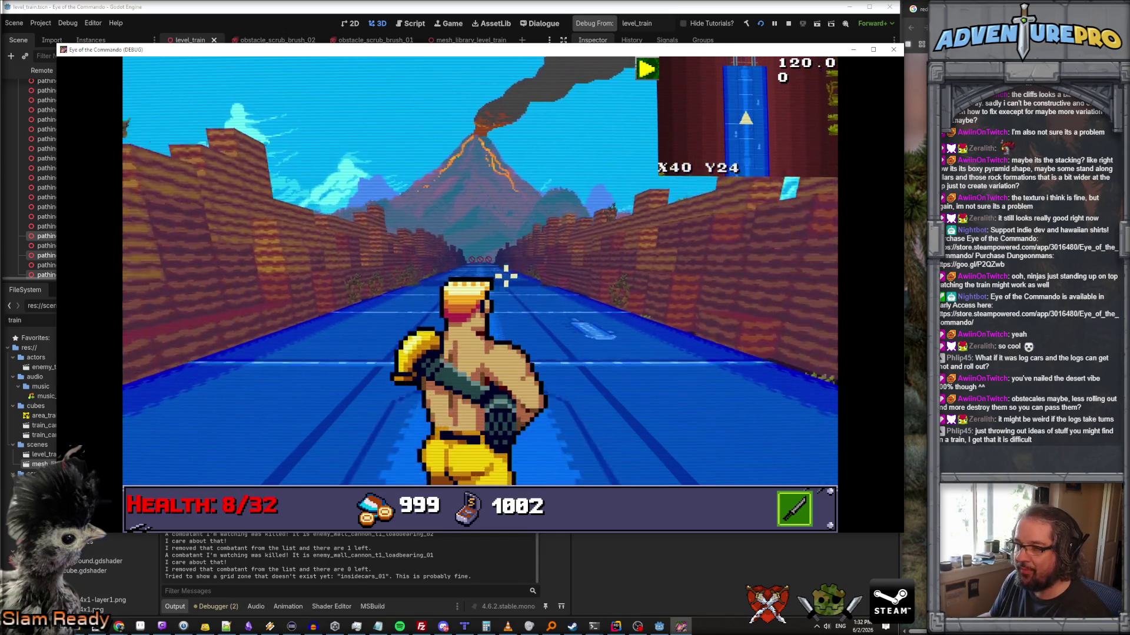
pyautogui.press('space')
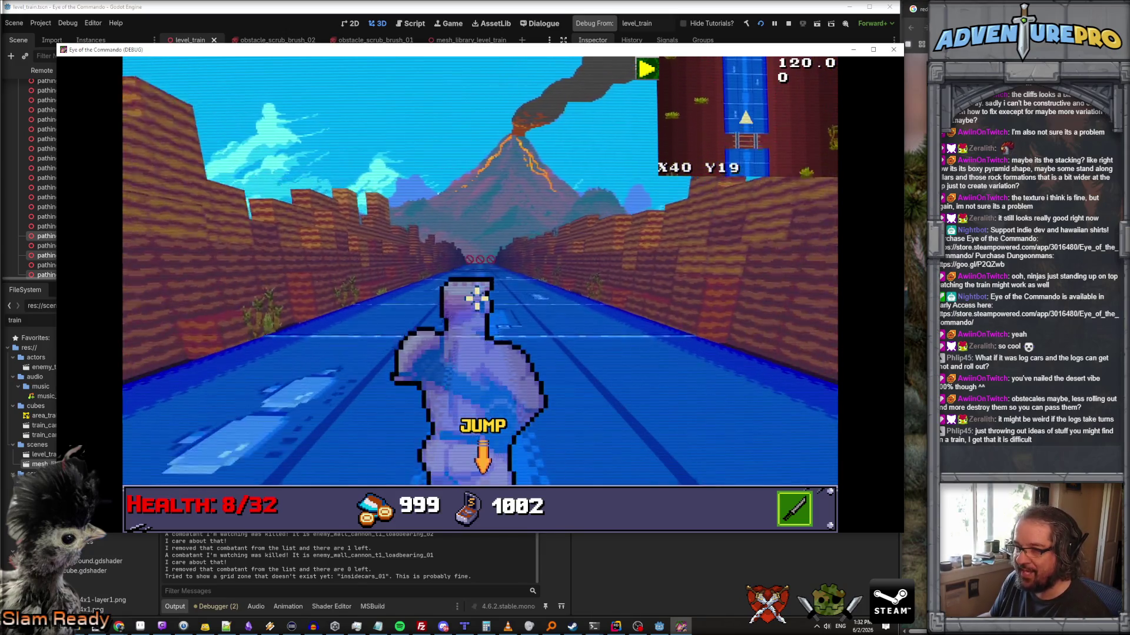
pyautogui.press('space')
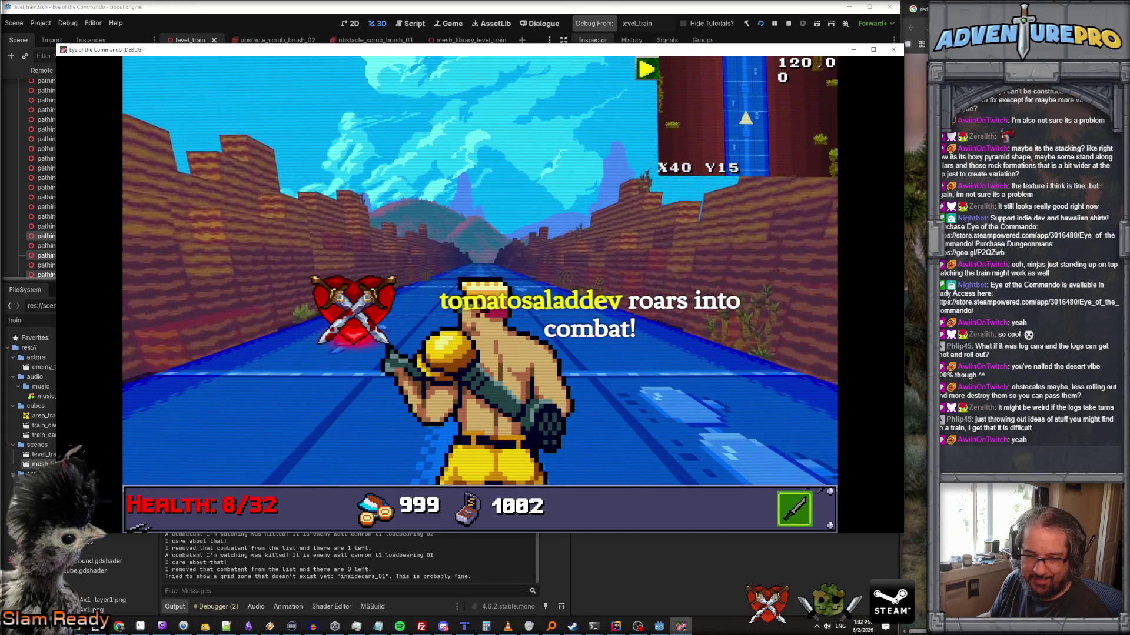
# - Switch away from the game and bring the YouTube channel window to the front
pyautogui.hotkey('alt', 'Tab')
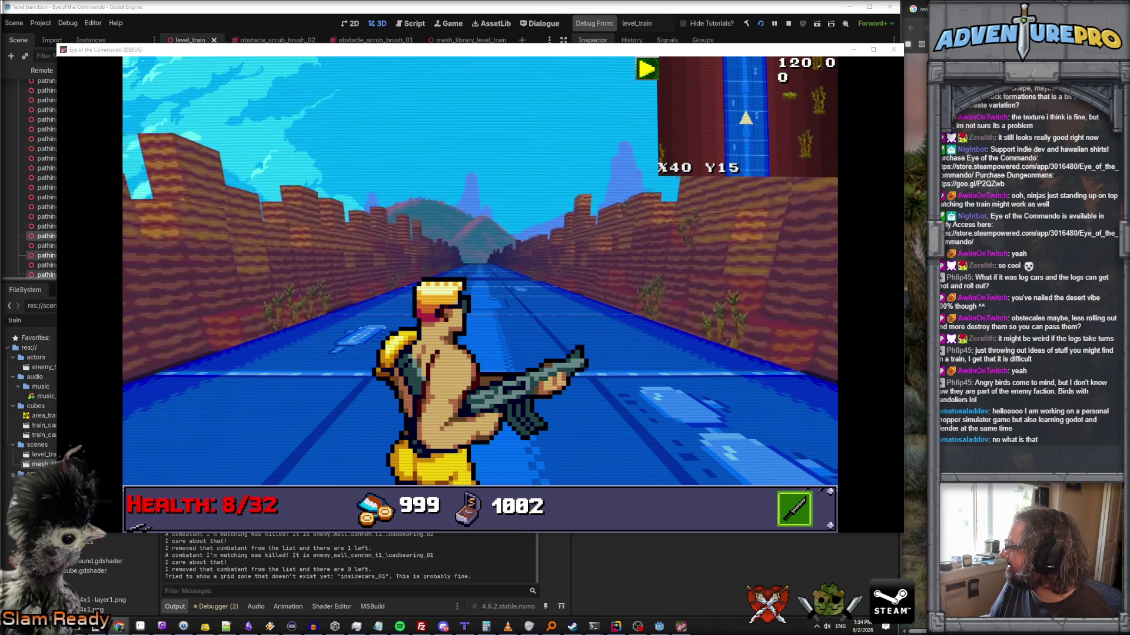
pyautogui.moveTo(906, 335); pyautogui.dragTo(628, 330)
# - Maximize the browser, close the channel's about details, scroll, and open the Windows Start menu
pyautogui.doubleClick(628, 330)
pyautogui.click(677, 263)
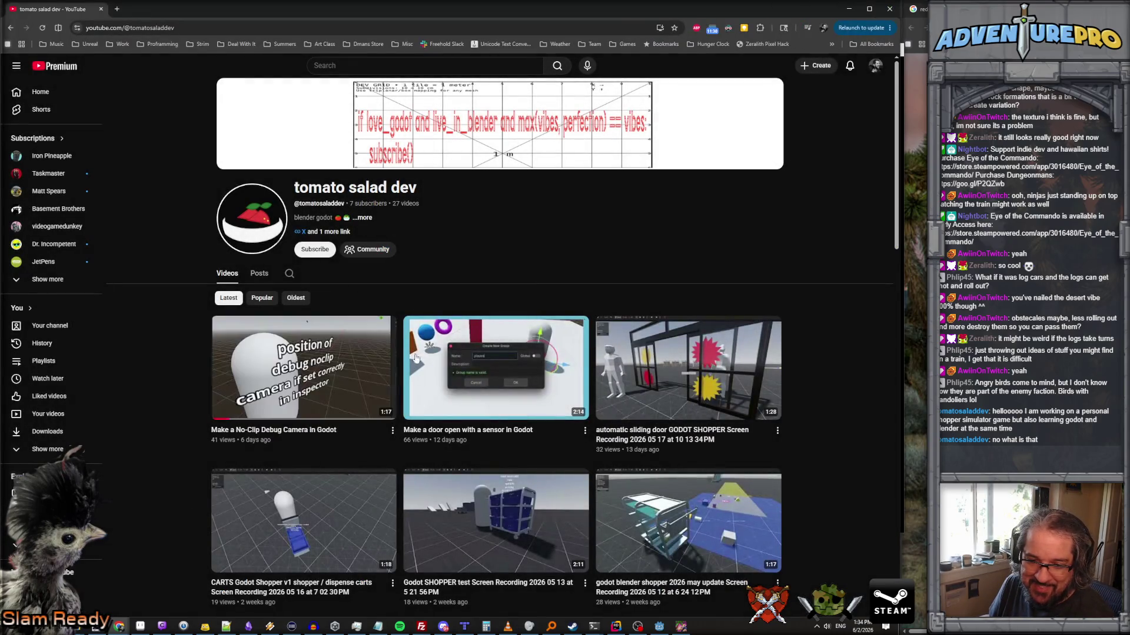
pyautogui.scroll(-2, 510, 262)
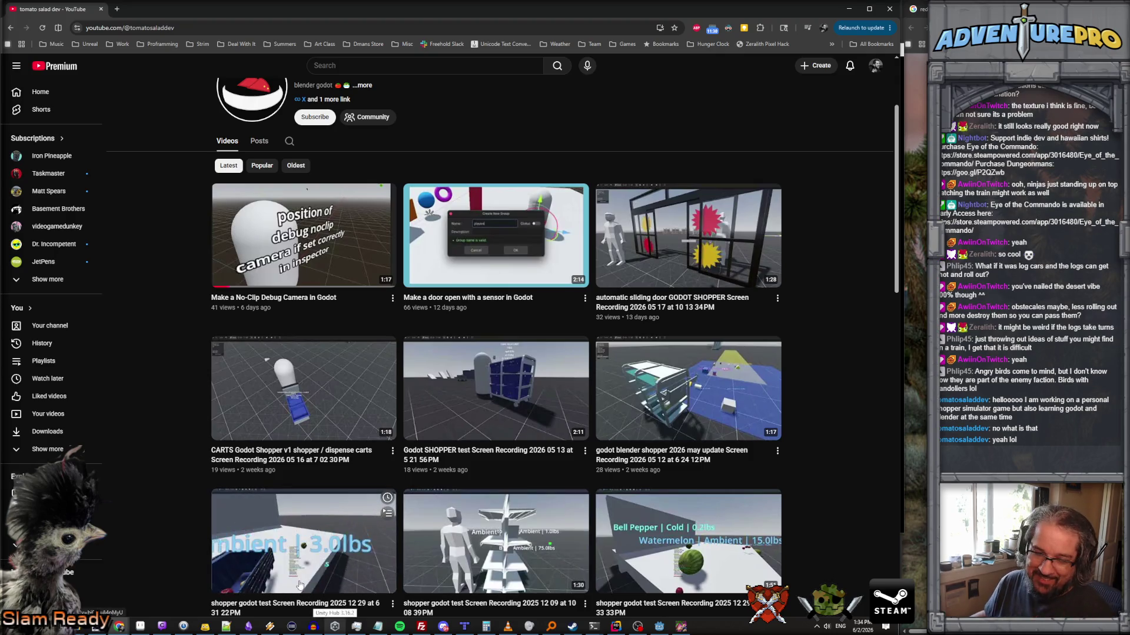
pyautogui.click(334, 626)
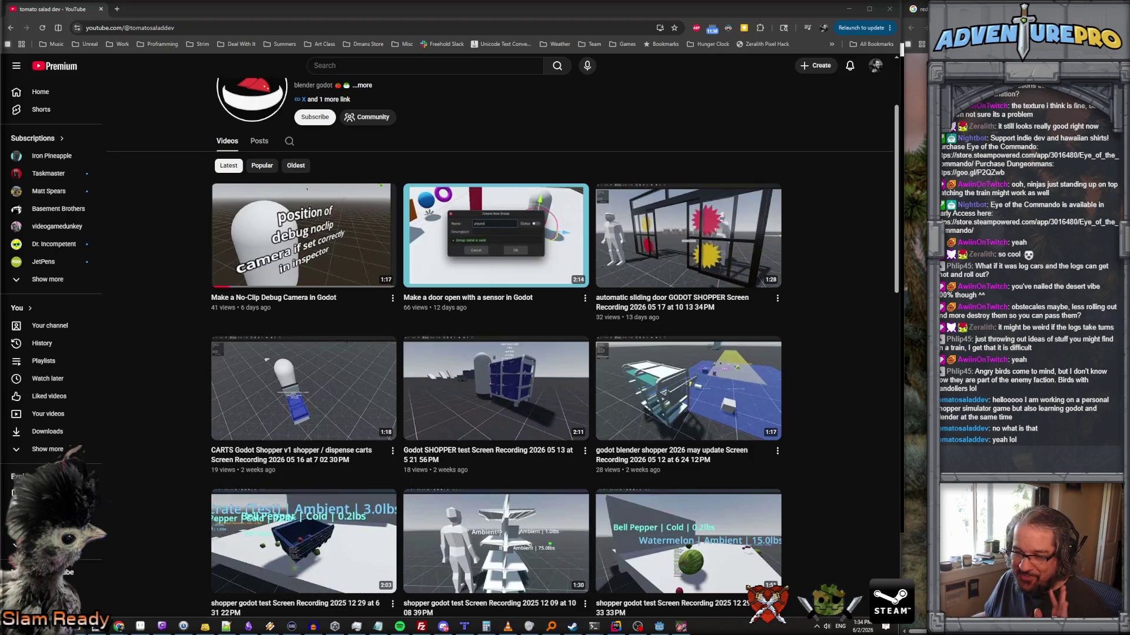
pyautogui.press('super')
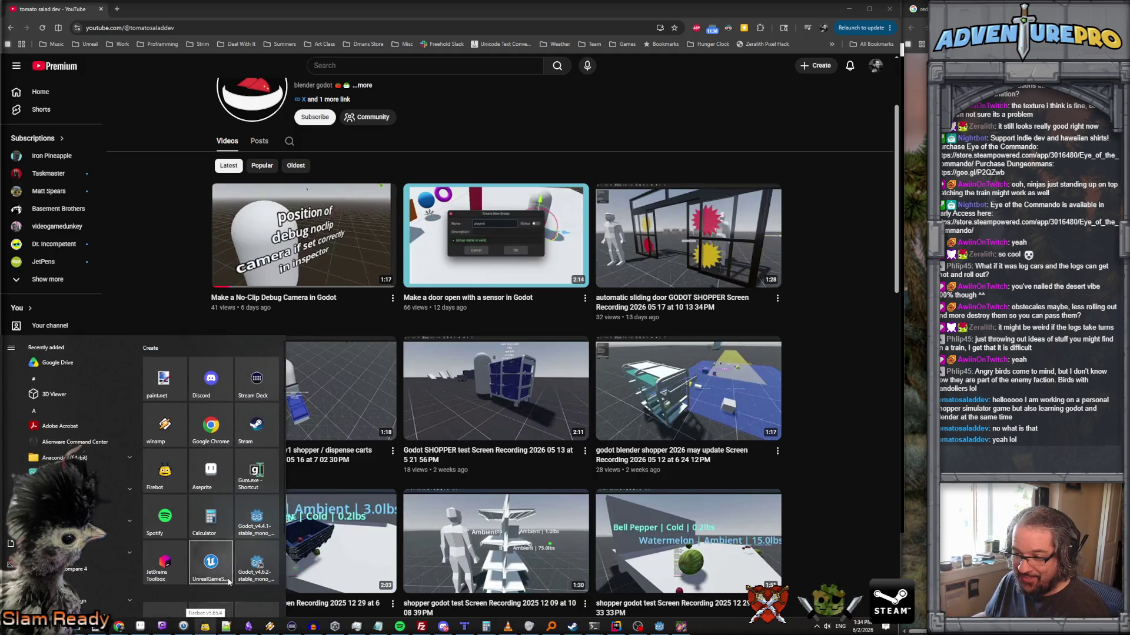
# - Launch KenShape from Start and open airport_tanker_truck.kenshape, choosing Don't save for Untitled
pyautogui.scroll(-3, 187, 489)
pyautogui.click(221, 516)
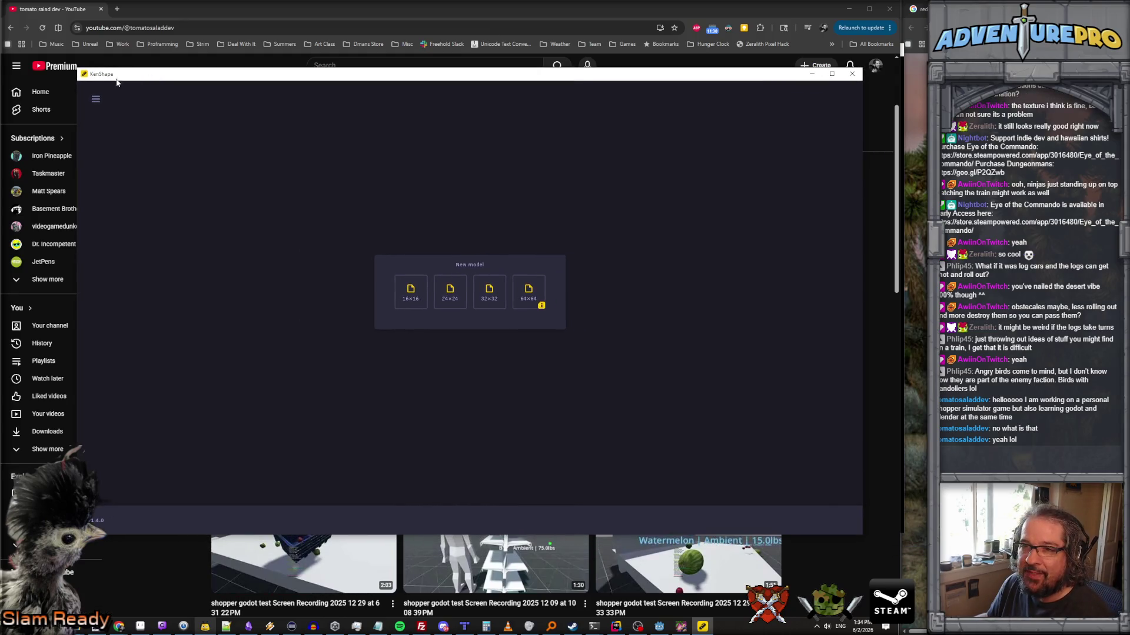
pyautogui.click(95, 100)
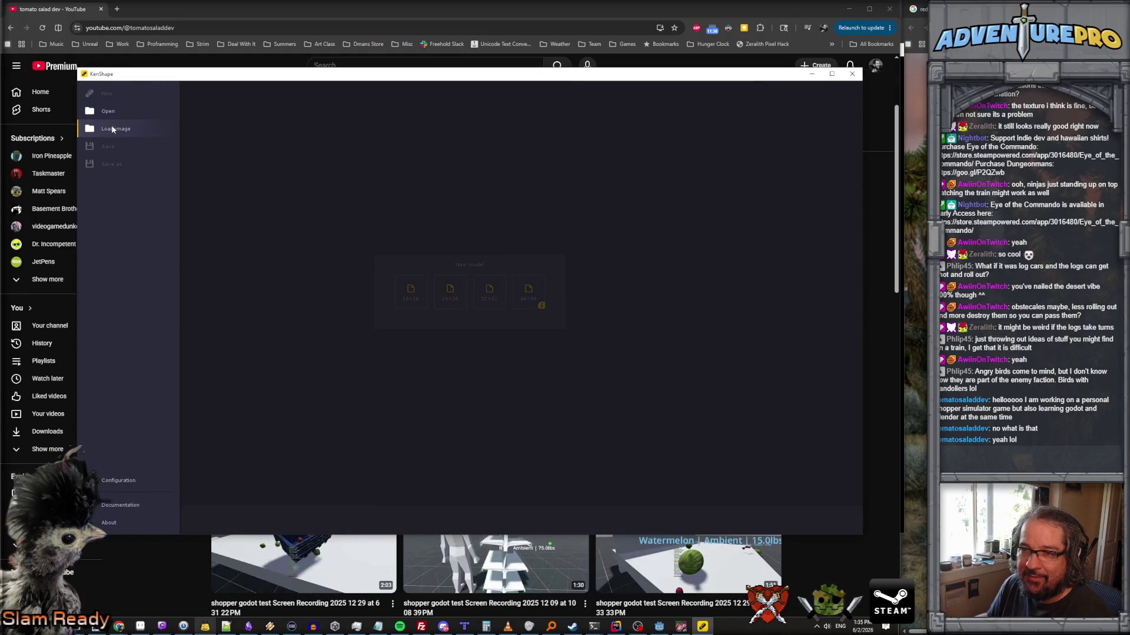
pyautogui.click(113, 129)
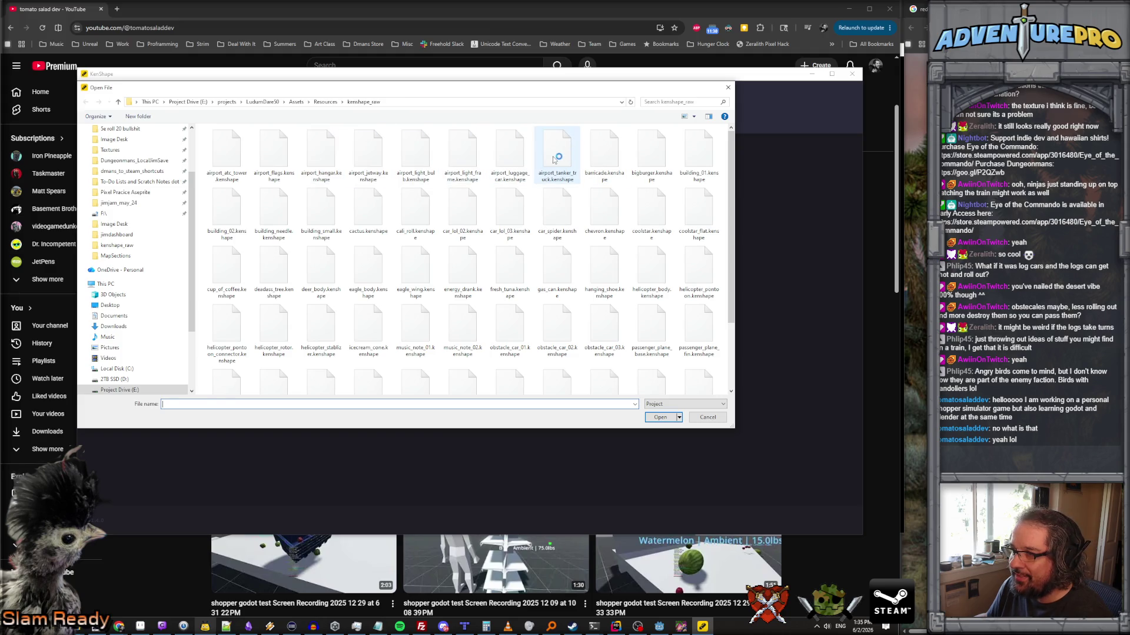
pyautogui.click(658, 417)
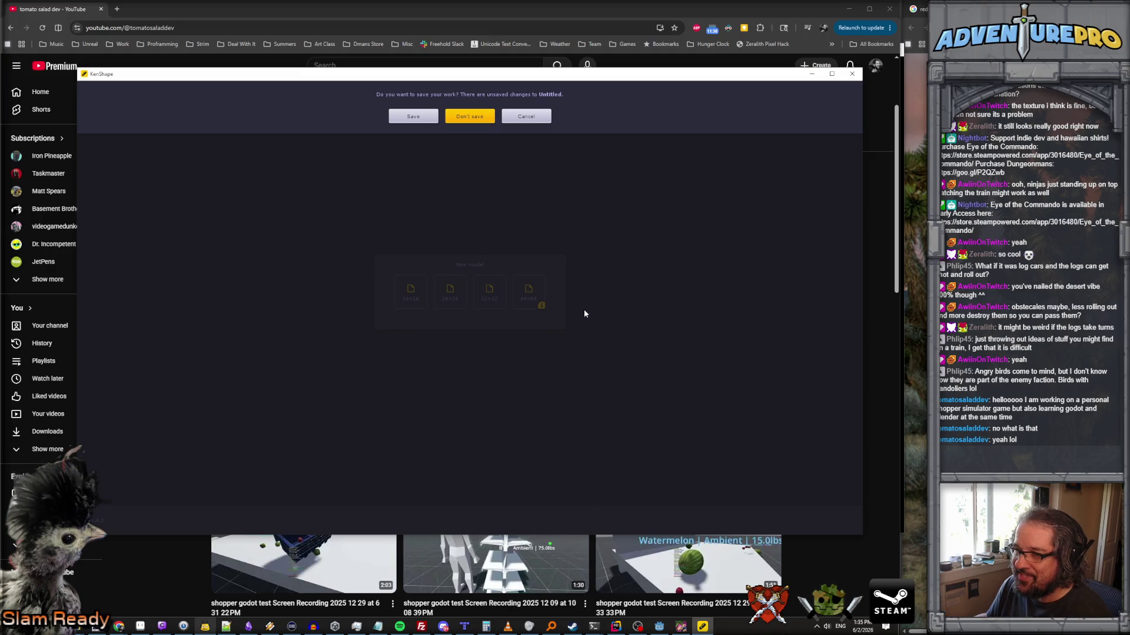
pyautogui.press('Return')
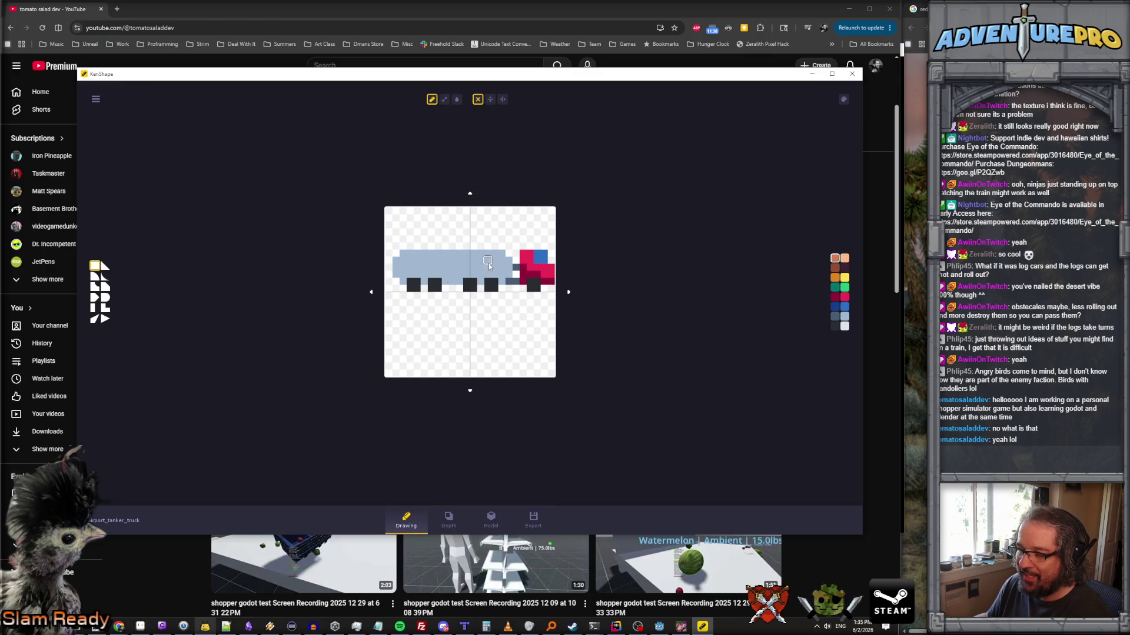
# - View the tanker truck's Depth map and rotate its 3D Model, then cycle Drawing, Depth, Model again
pyautogui.click(452, 523)
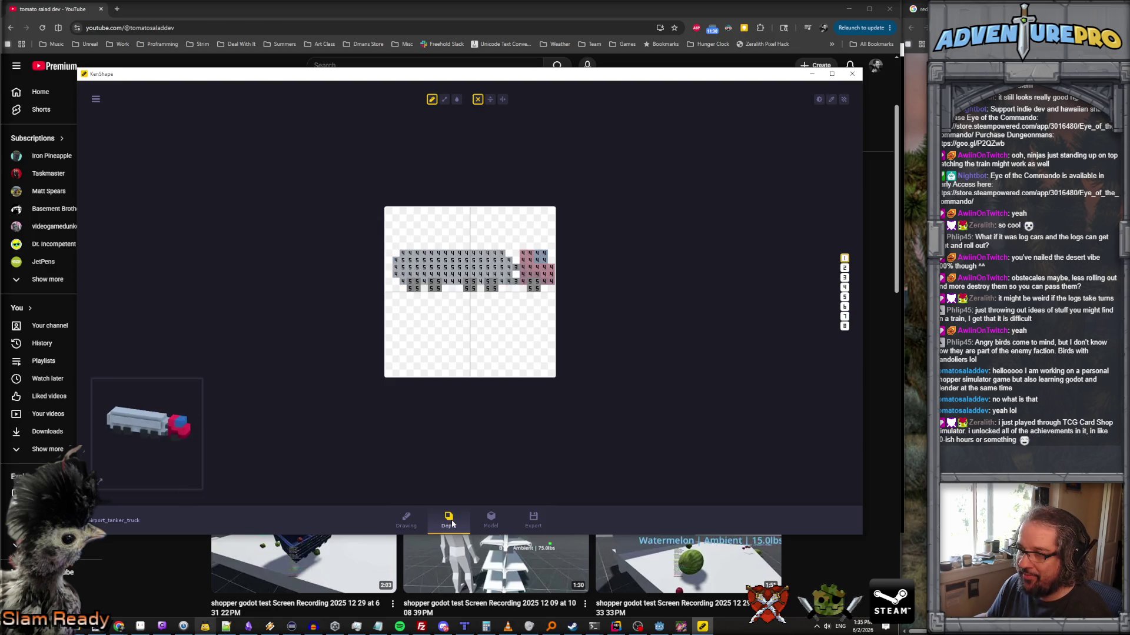
pyautogui.click(491, 523)
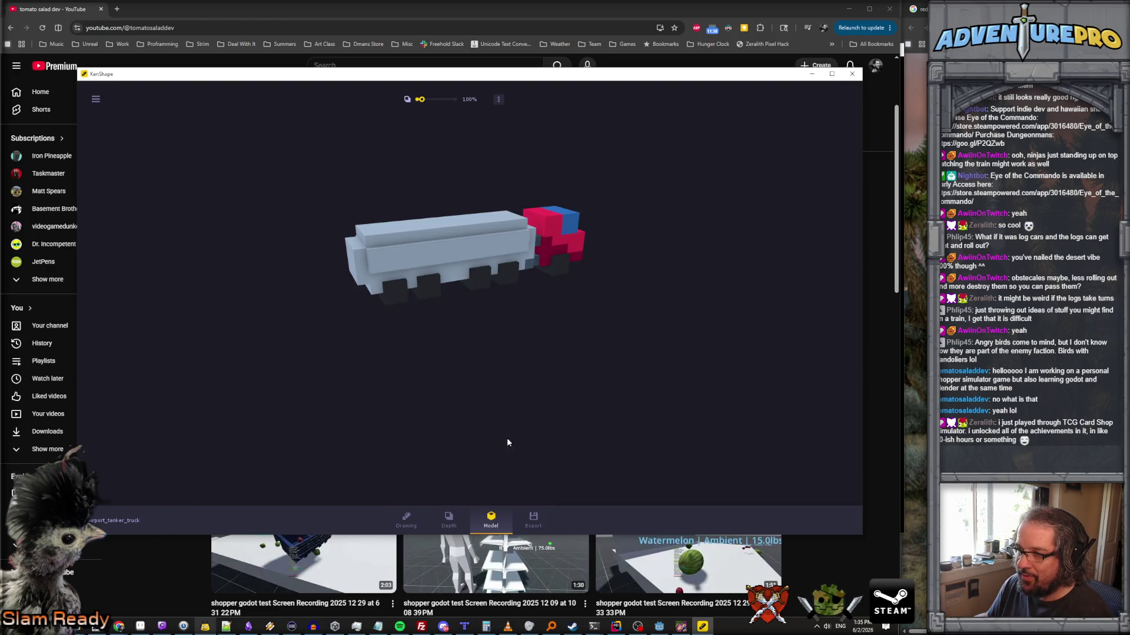
pyautogui.moveTo(499, 337)
pyautogui.mouseDown()
pyautogui.moveTo(588, 345)
pyautogui.moveTo(809, 325)
pyautogui.moveTo(341, 315)
pyautogui.moveTo(523, 348)
pyautogui.mouseUp()
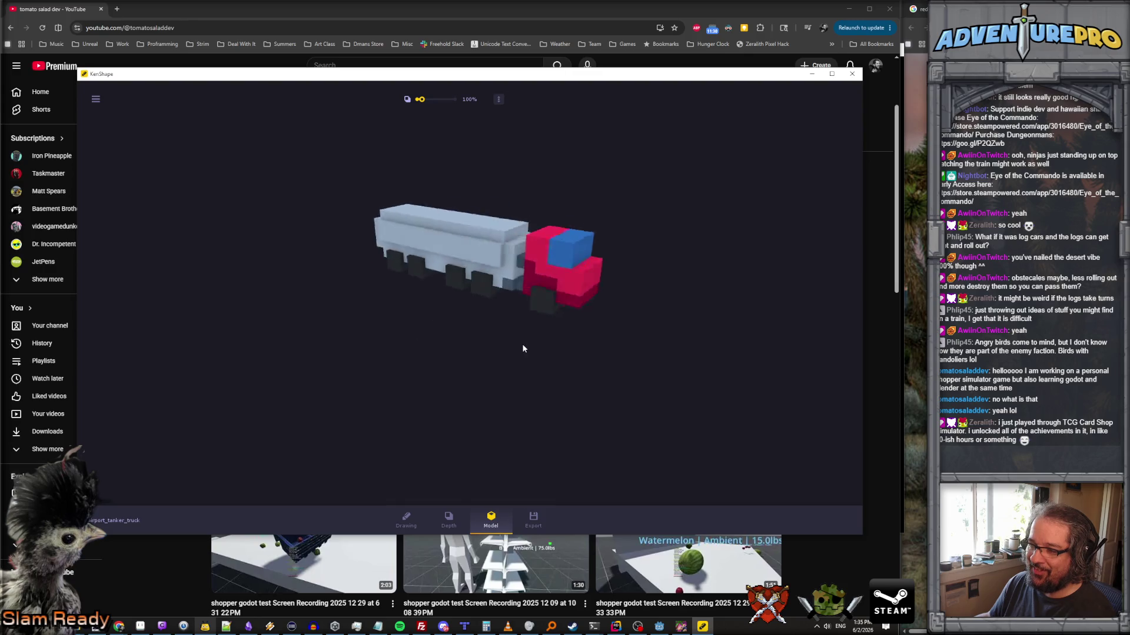
pyautogui.click(406, 523)
pyautogui.click(449, 521)
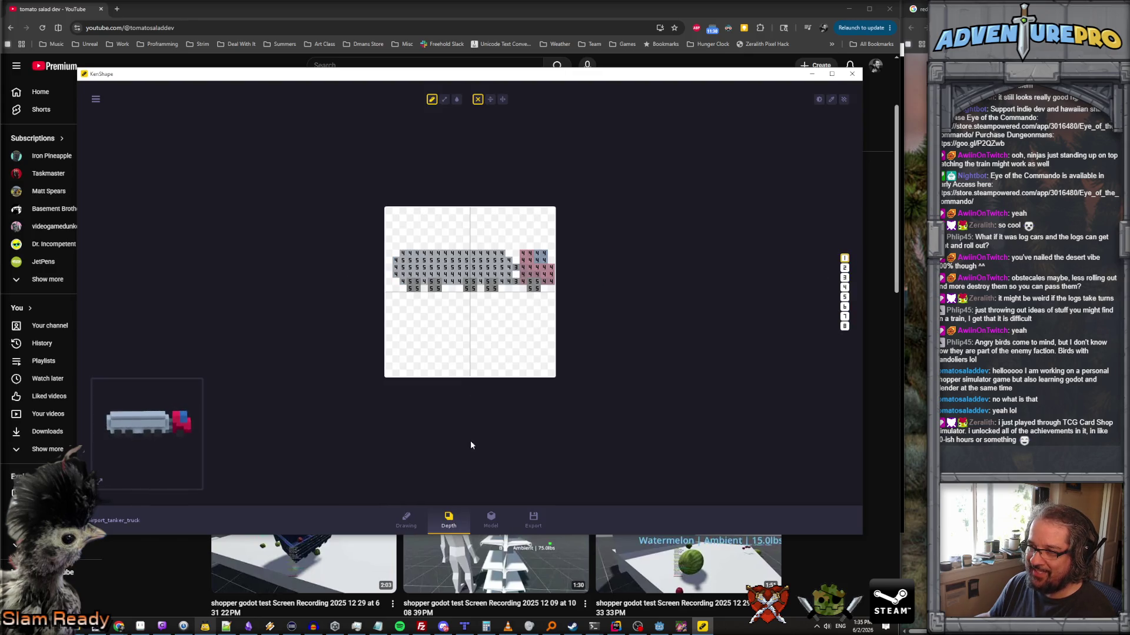
pyautogui.click(491, 522)
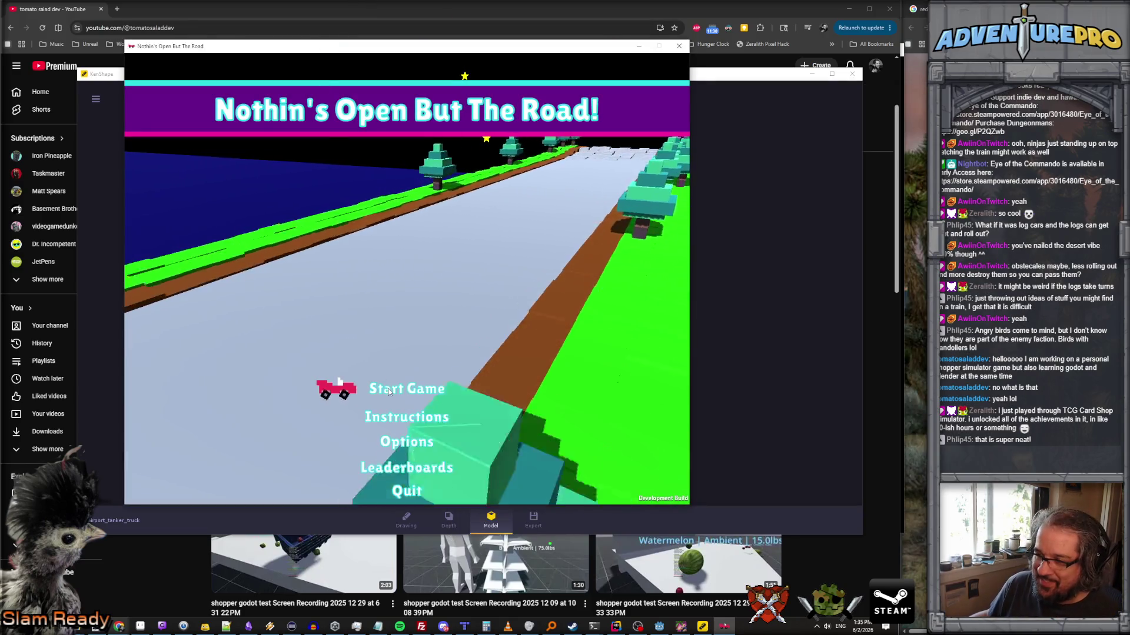
# - Start a drive with Start Game and Let's Drive, steering left and right into music notes
pyautogui.click(388, 391)
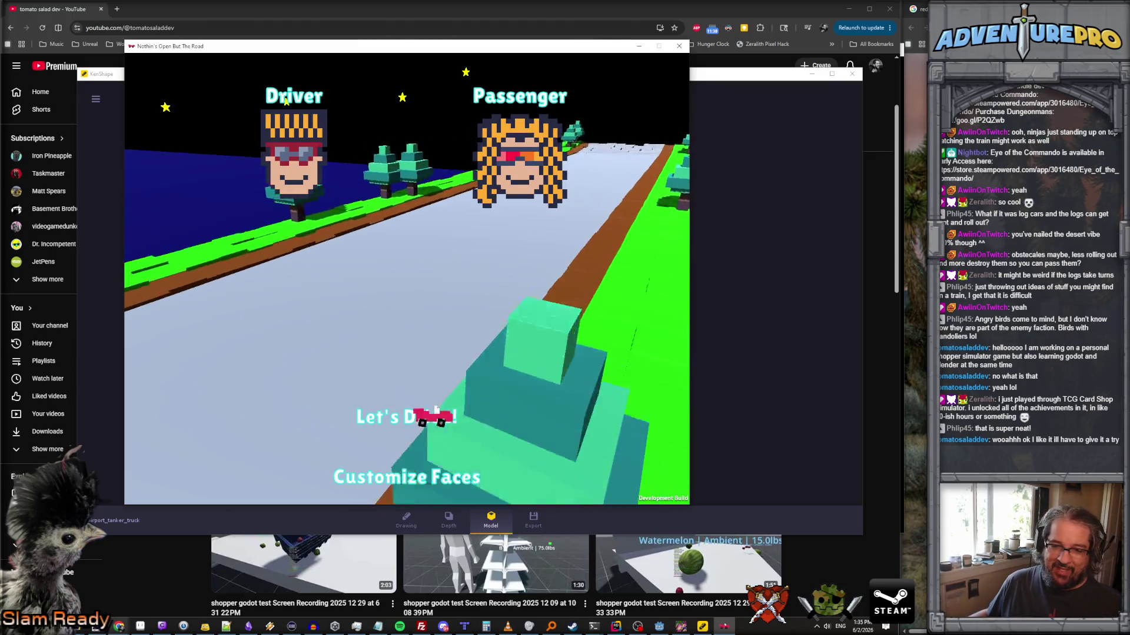
pyautogui.click(399, 419)
pyautogui.press('Right')
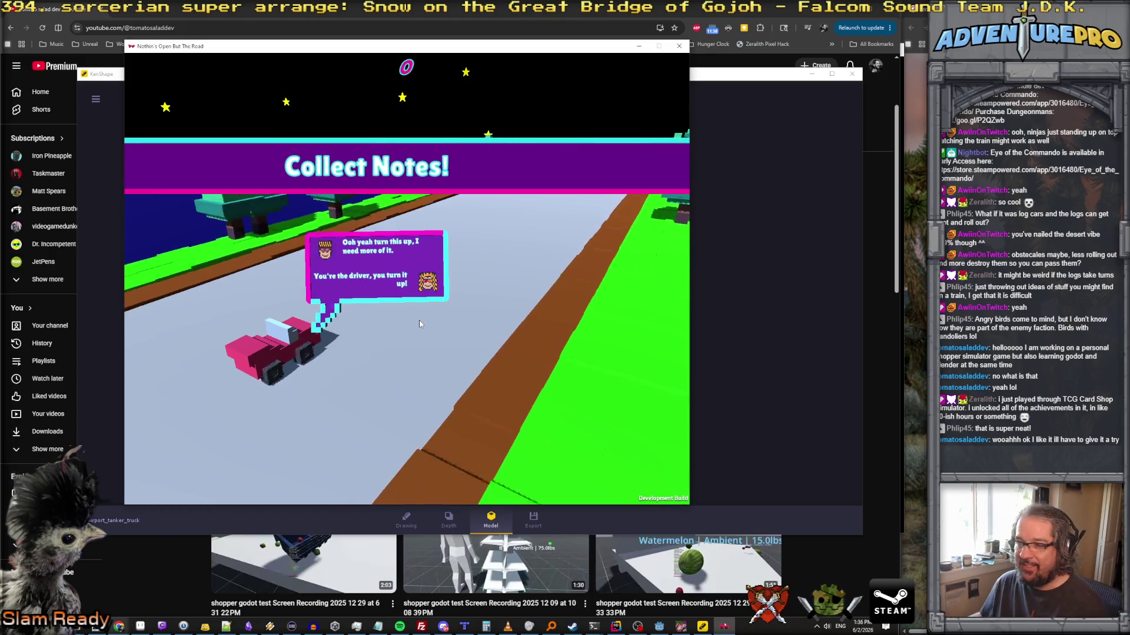
pyautogui.press('Left')
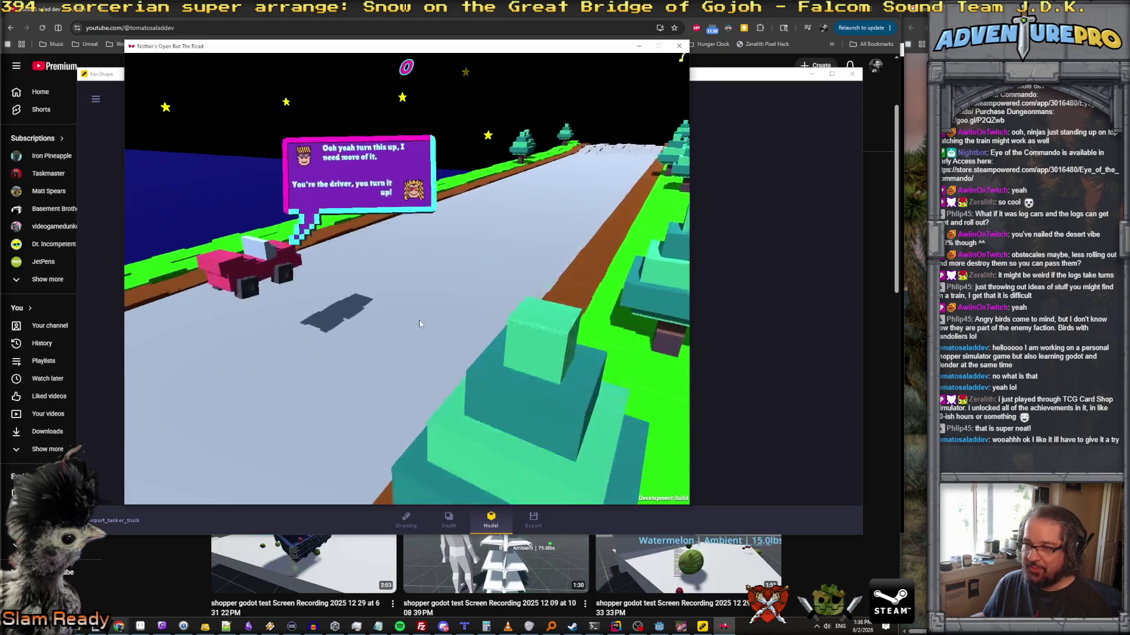
pyautogui.press('Right')
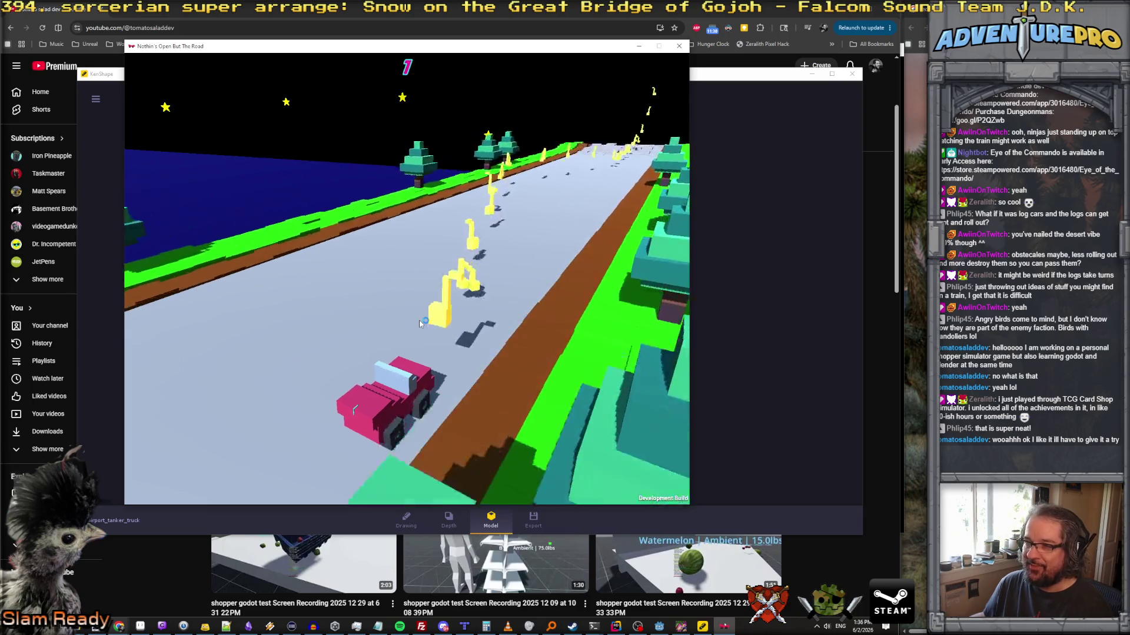
pyautogui.press('Left')
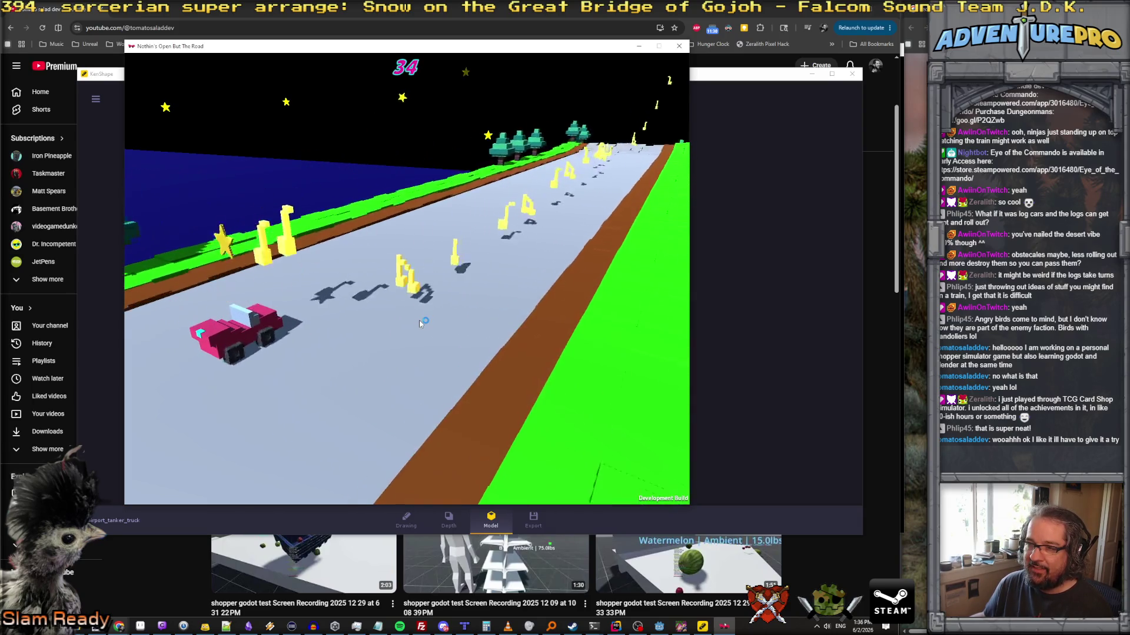
pyautogui.press('Left')
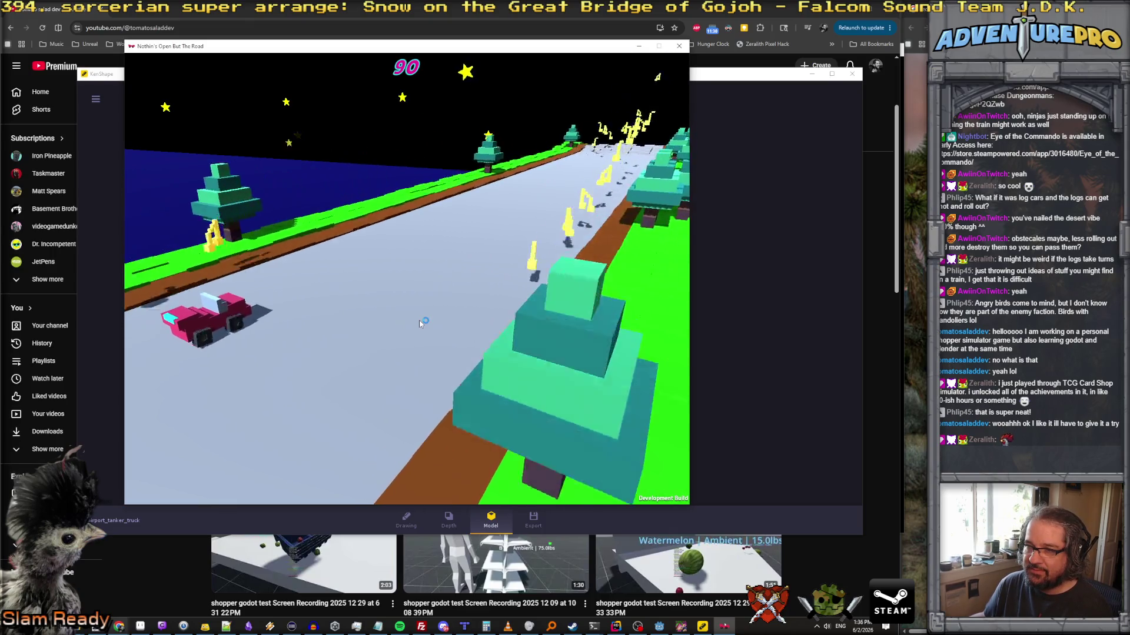
pyautogui.press('Left')
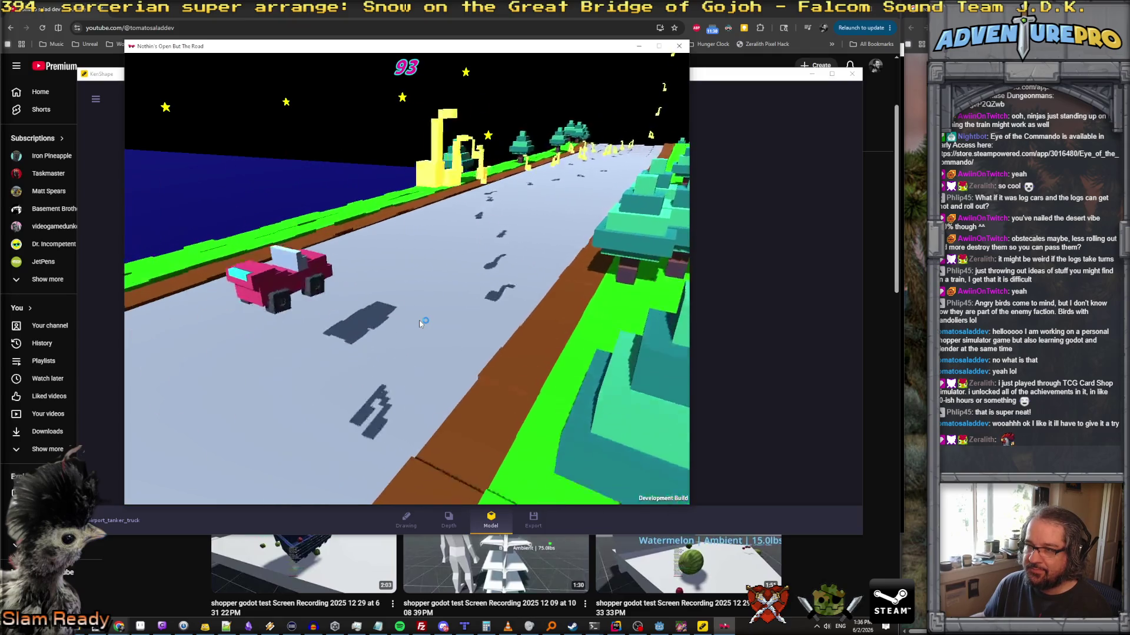
pyautogui.press('Right')
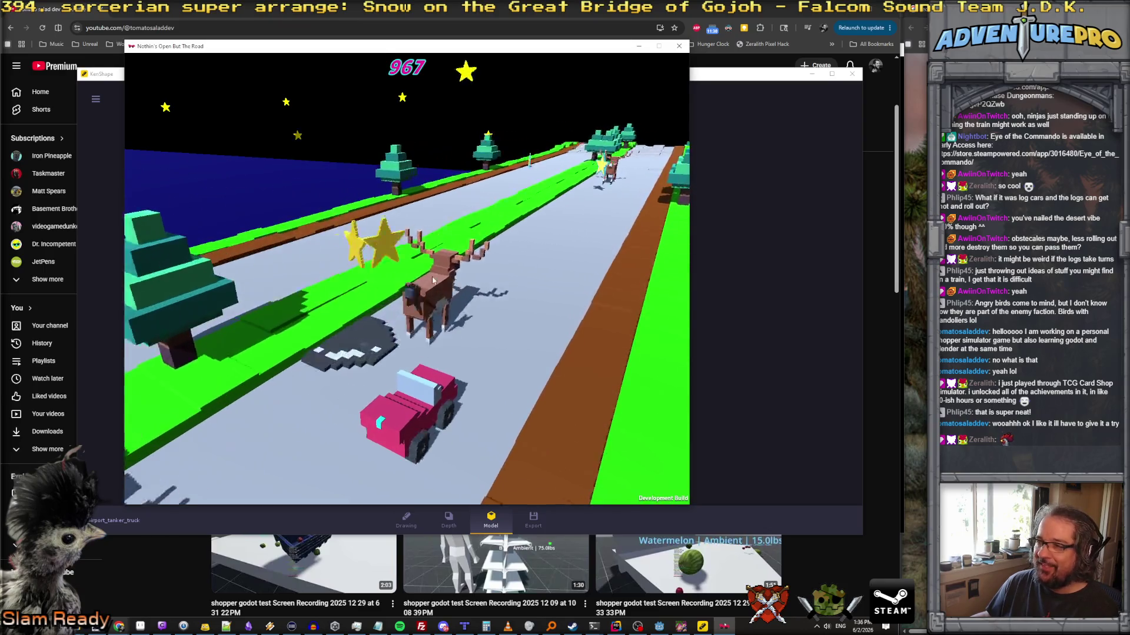
# - Weave the truck between lanes to collect notes past 9000 points, then quit the game with Alt+F4
pyautogui.press('a')
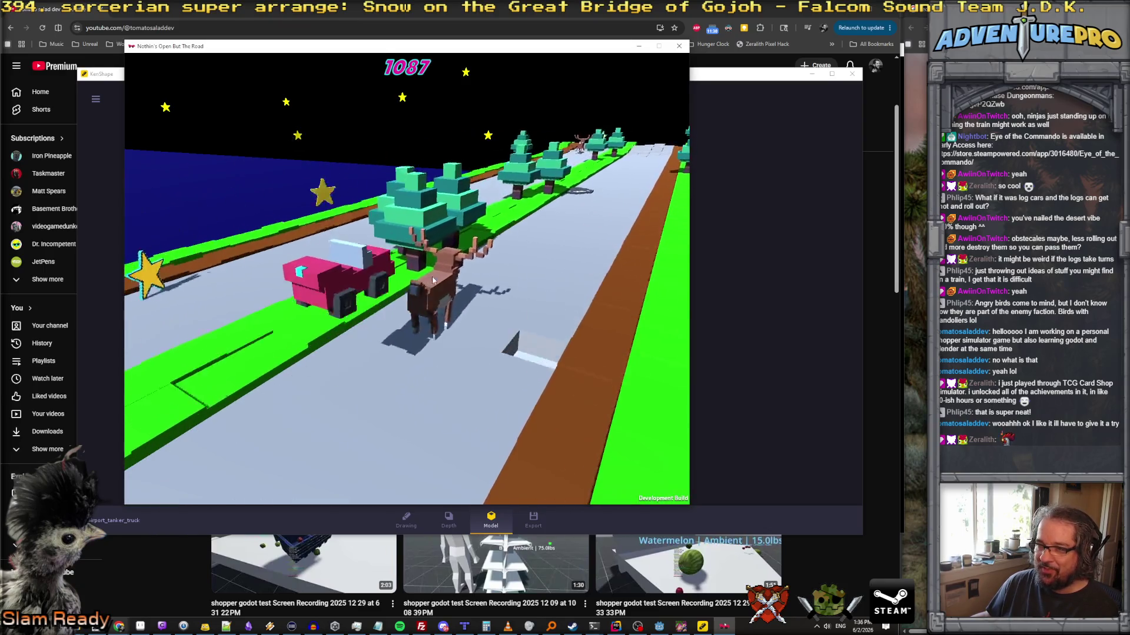
pyautogui.press('d')
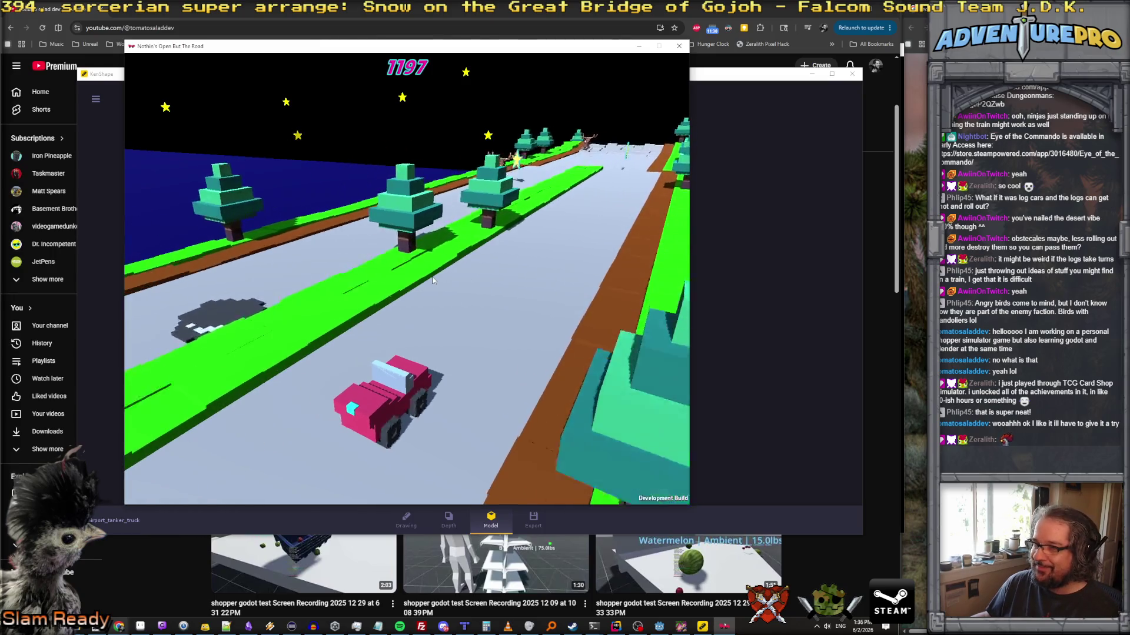
pyautogui.press('a')
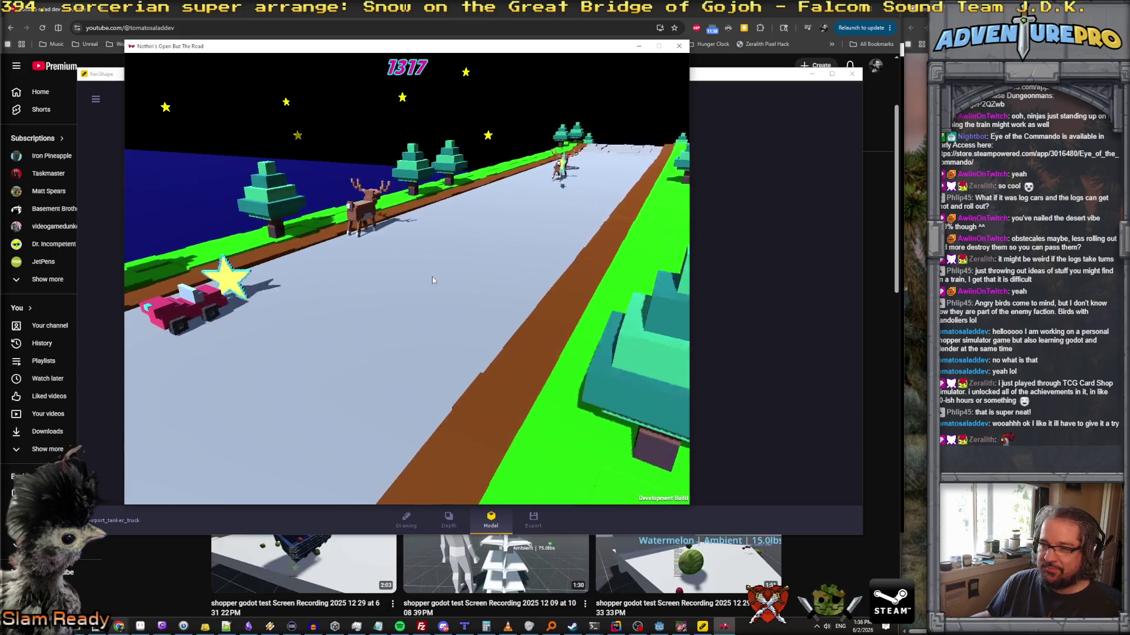
pyautogui.press('d')
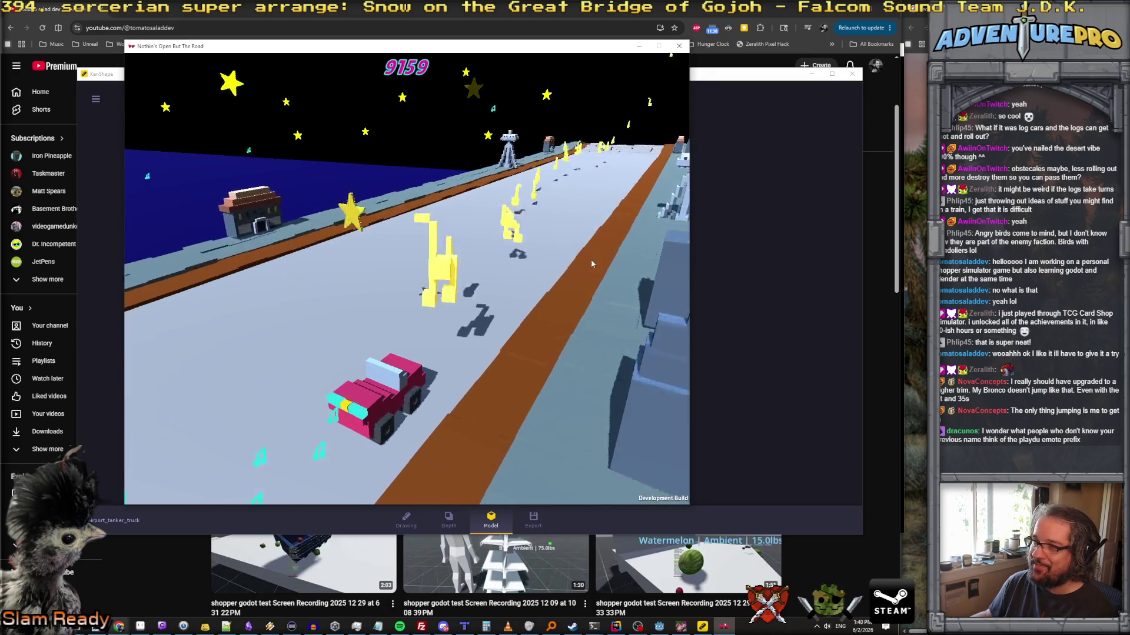
pyautogui.hotkey('alt', 'F4')
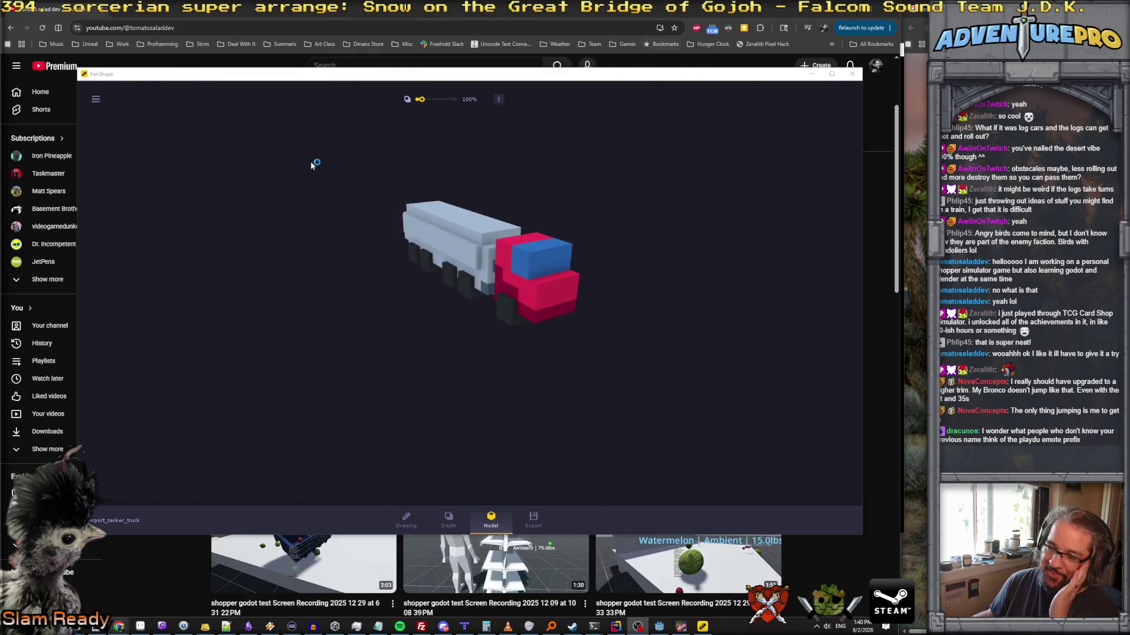
# - Rotate the airport tanker truck model in KenShape to view it from the cab side
pyautogui.moveTo(454, 297)
pyautogui.mouseDown()
pyautogui.moveTo(732, 222)
pyautogui.moveTo(253, 259)
pyautogui.moveTo(471, 265)
pyautogui.moveTo(727, 296)
pyautogui.moveTo(777, 283)
pyautogui.moveTo(358, 295)
pyautogui.mouseUp()
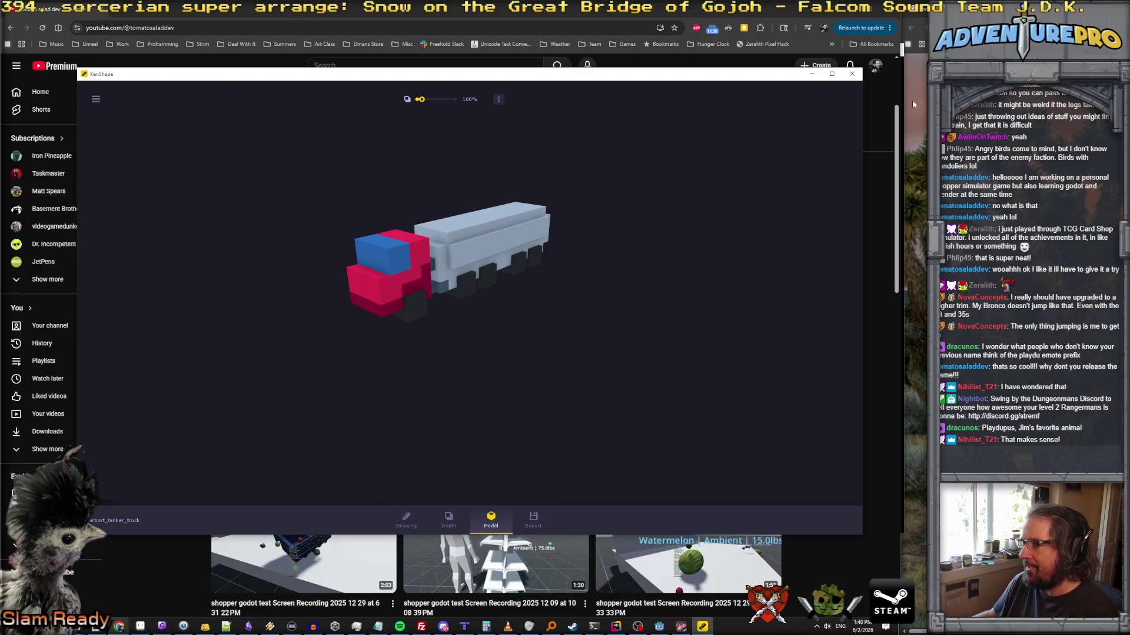
# - Close KenShape to bring back the YouTube channel's Videos page of Godot test recordings
pyautogui.click(857, 77)
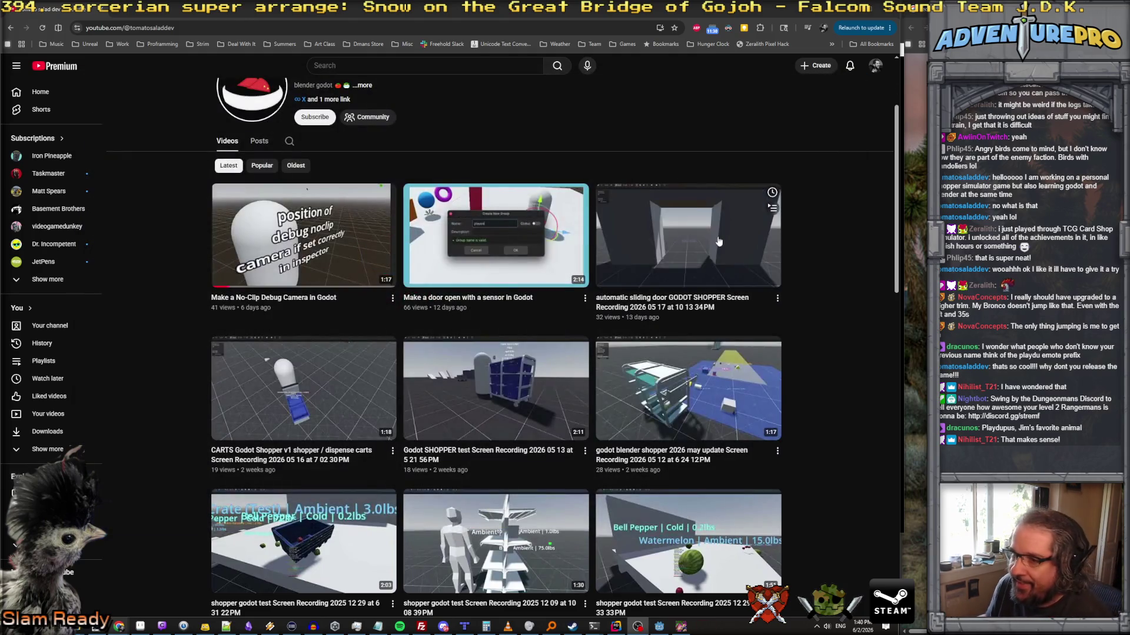